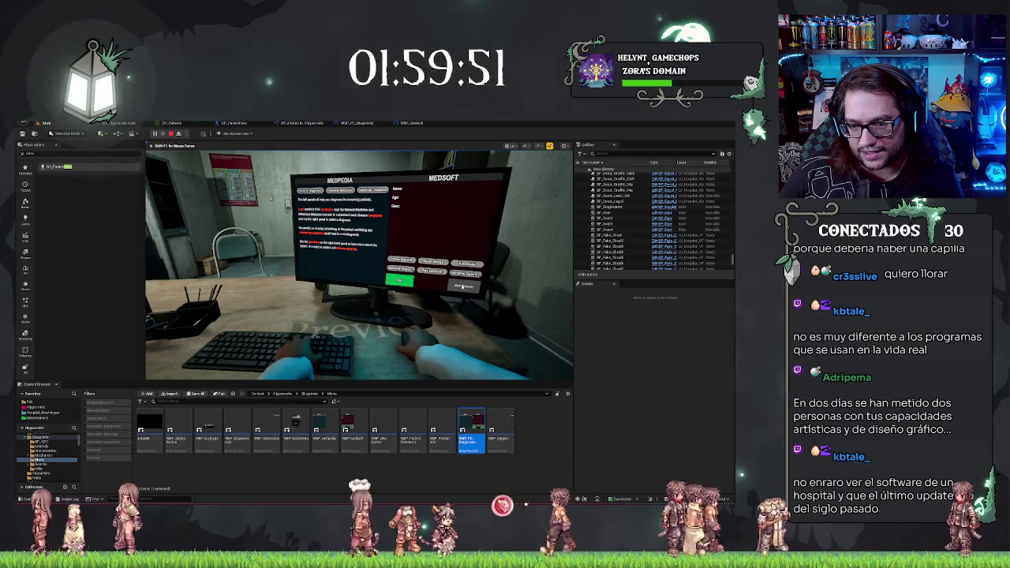
# Run several play sessions, detaching the camera with F8 and stopping each with Esc.
pyautogui.press('F8')
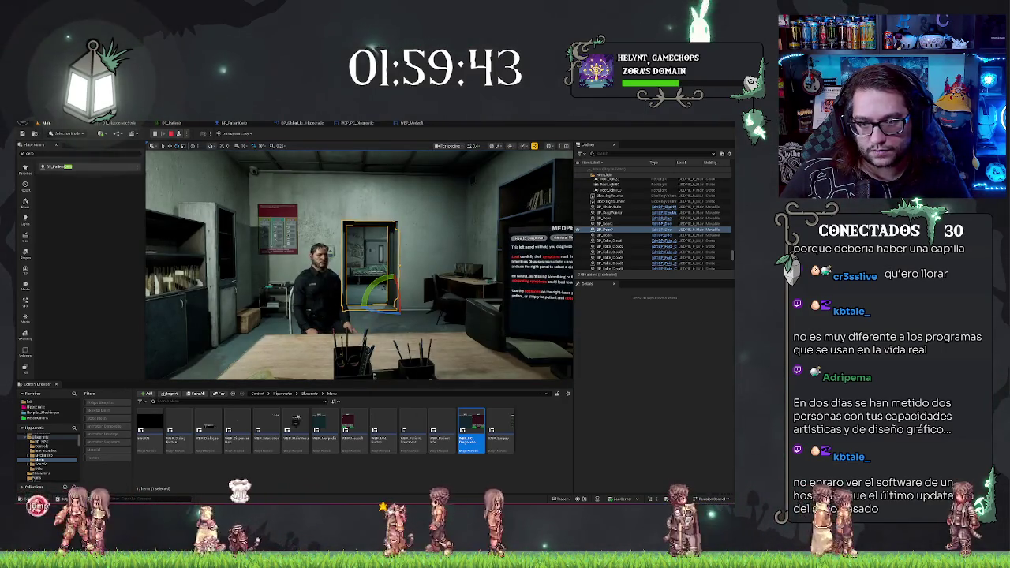
pyautogui.click(169, 135)
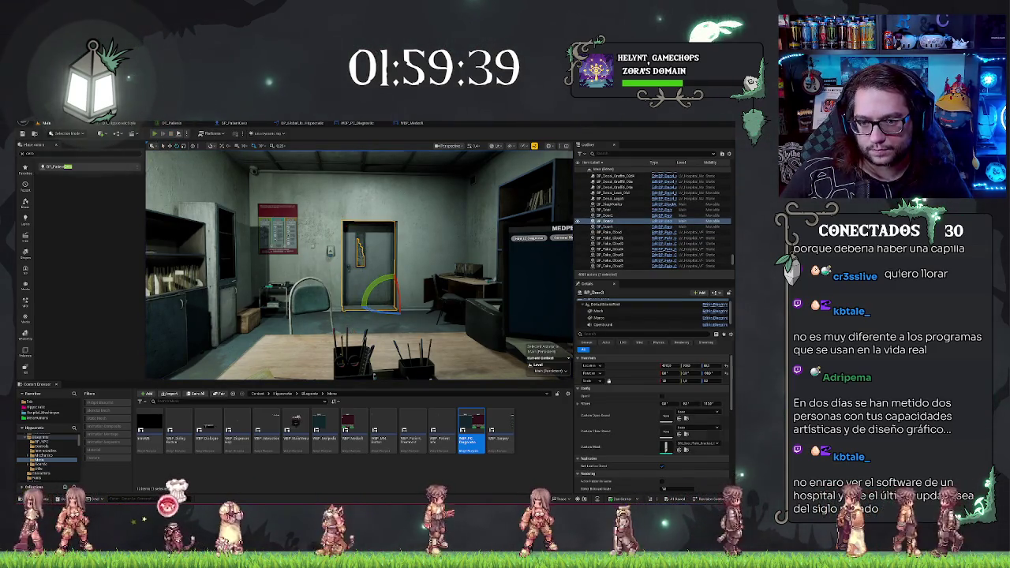
pyautogui.click(154, 133)
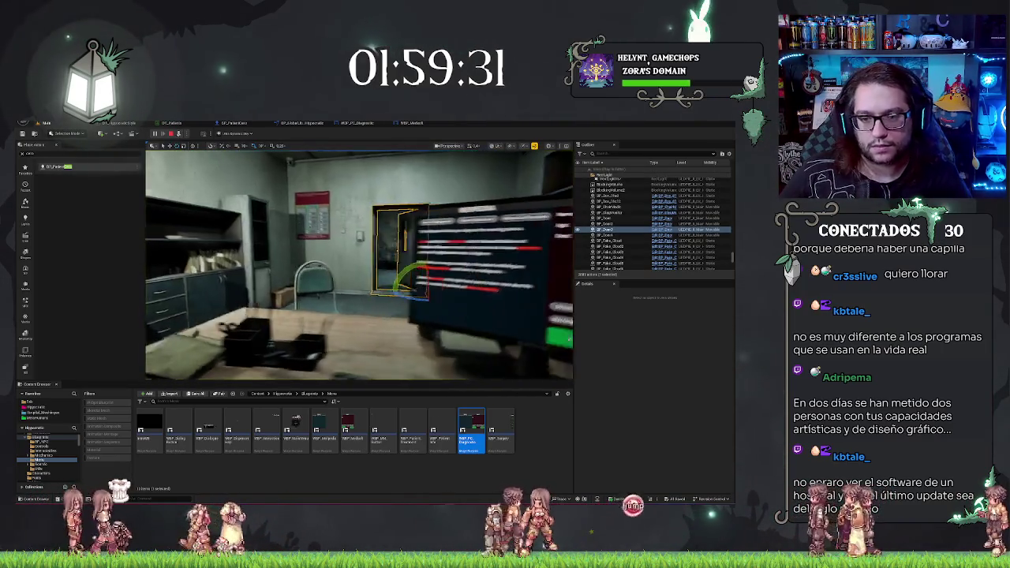
pyautogui.press('Escape')
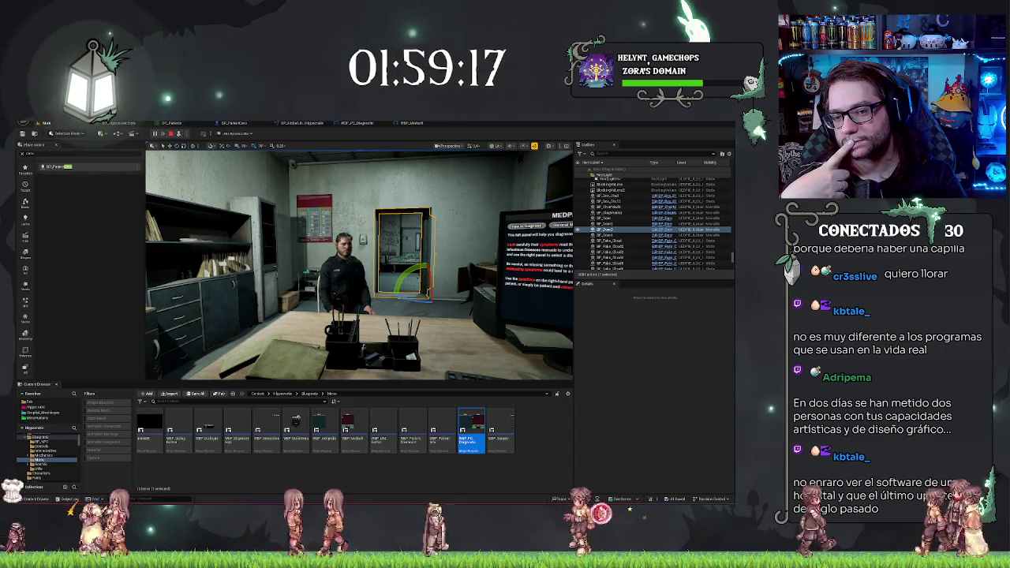
pyautogui.press('F8')
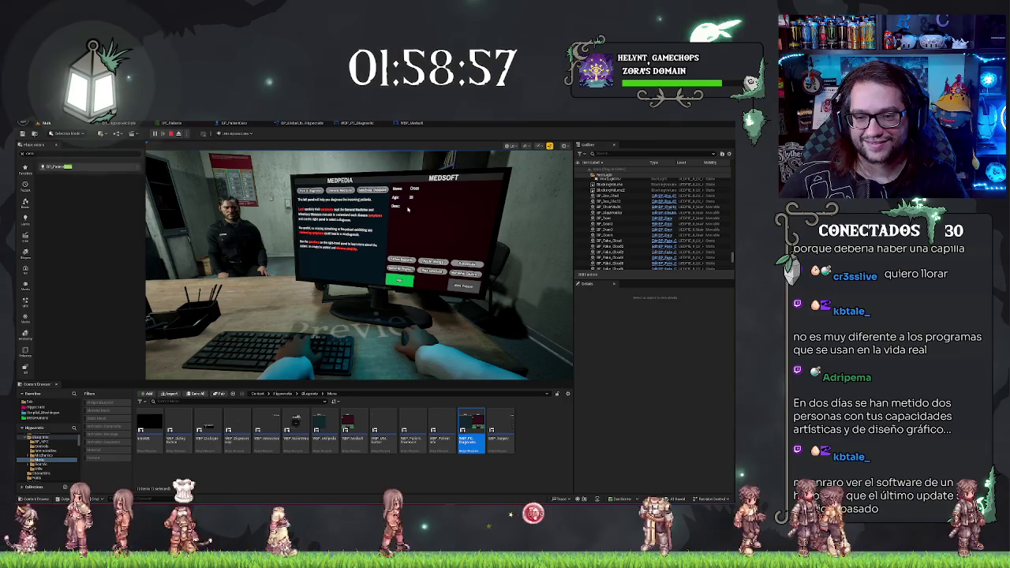
pyautogui.press('Escape')
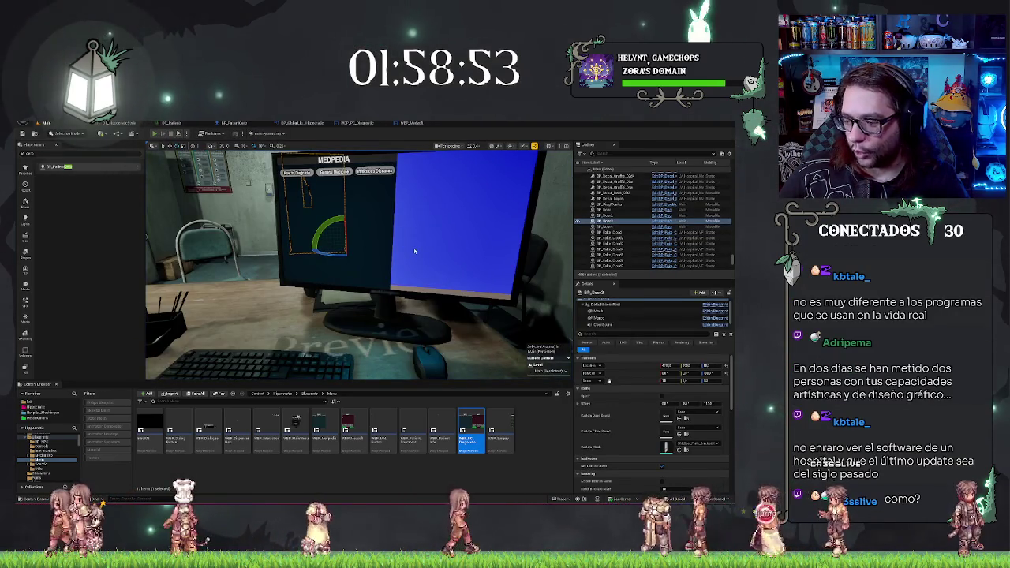
pyautogui.hotkey('alt', 'p')
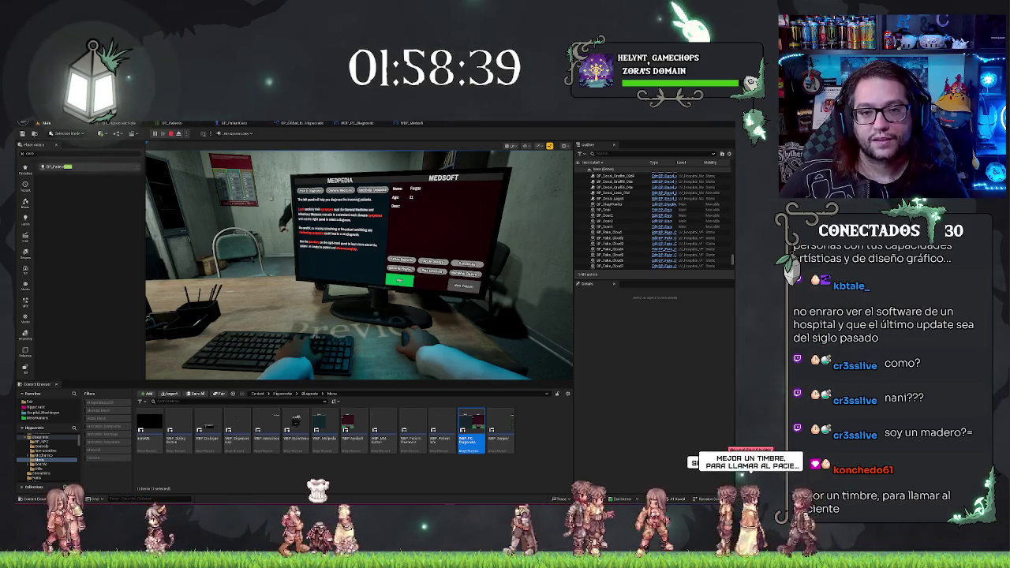
# Review the DT_Patients data table, then return to the level and end play.
pyautogui.click(172, 123)
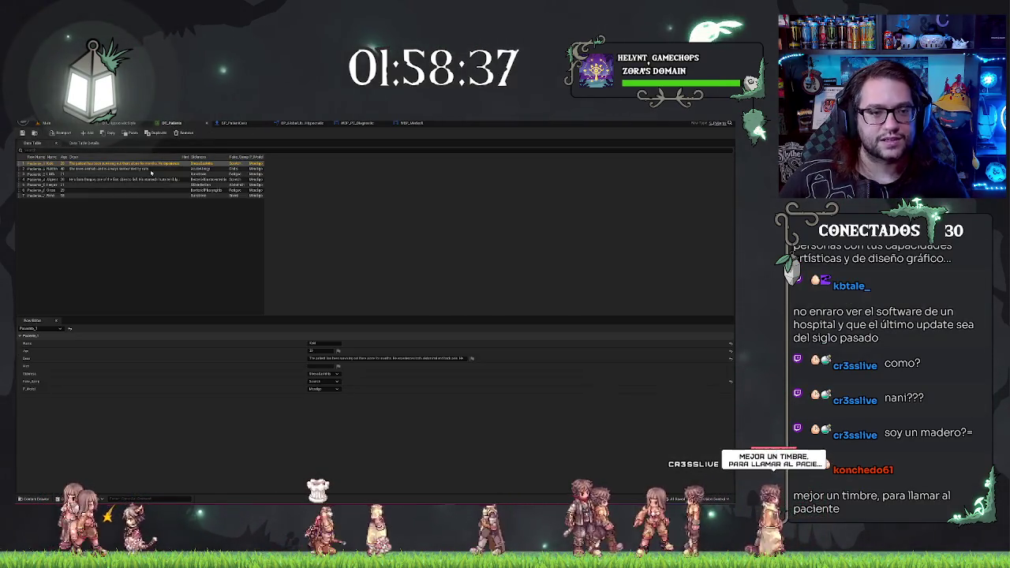
pyautogui.click(91, 222)
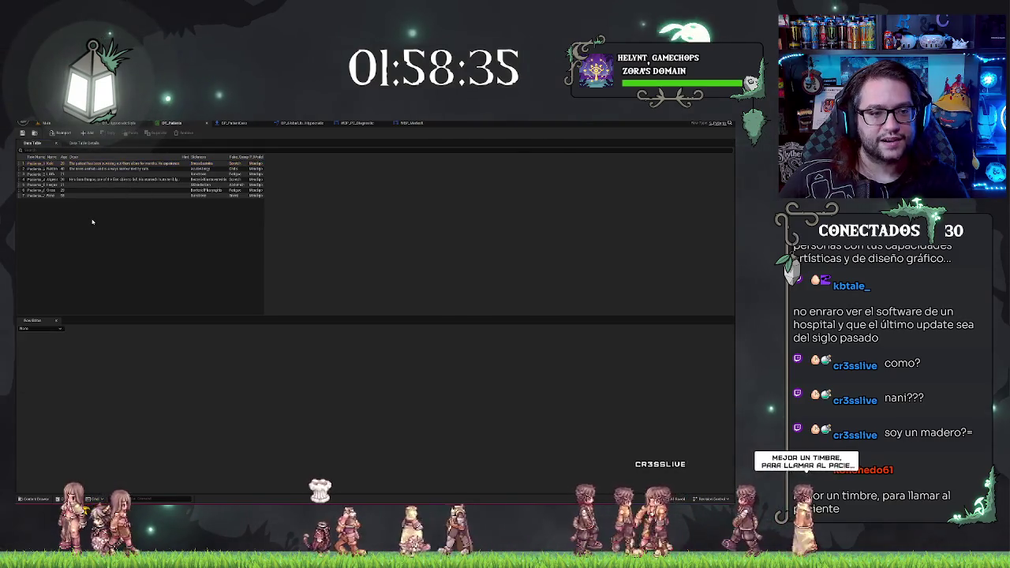
pyautogui.click(46, 123)
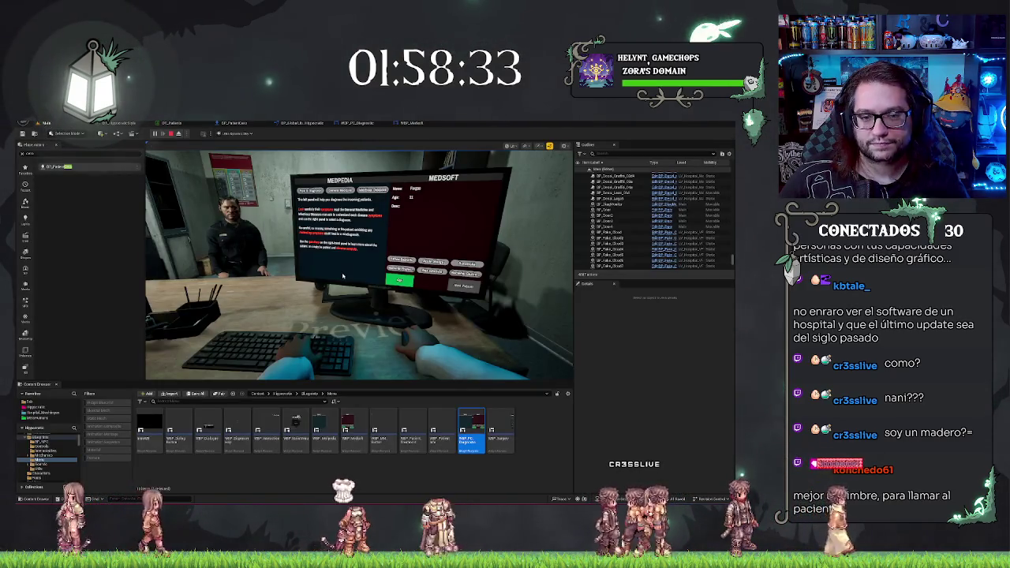
pyautogui.press('Escape')
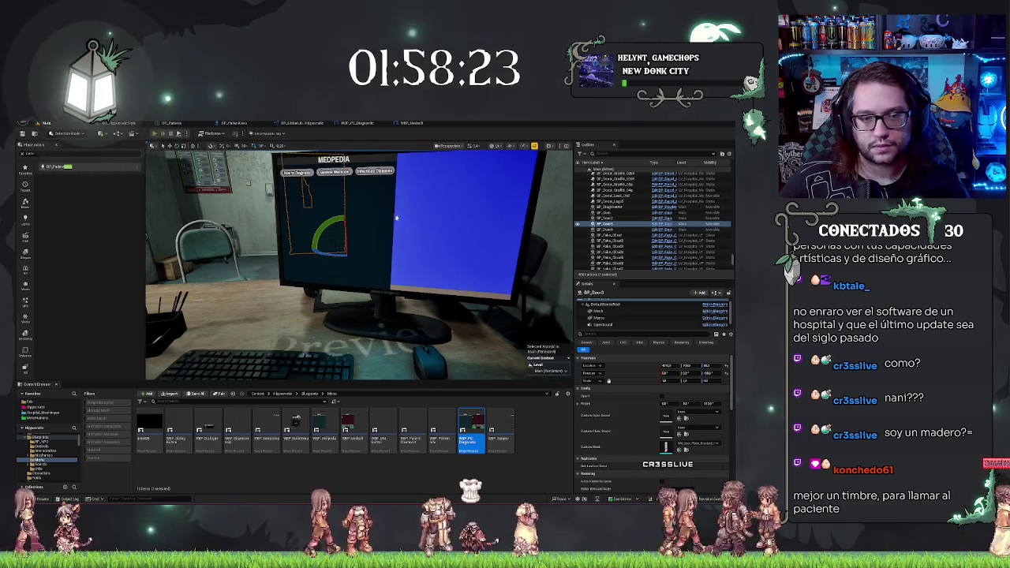
# Replay the level to view Infectious Diseases in Medpedia, then open BP_PatientCore.
pyautogui.hotkey('alt', 'p')
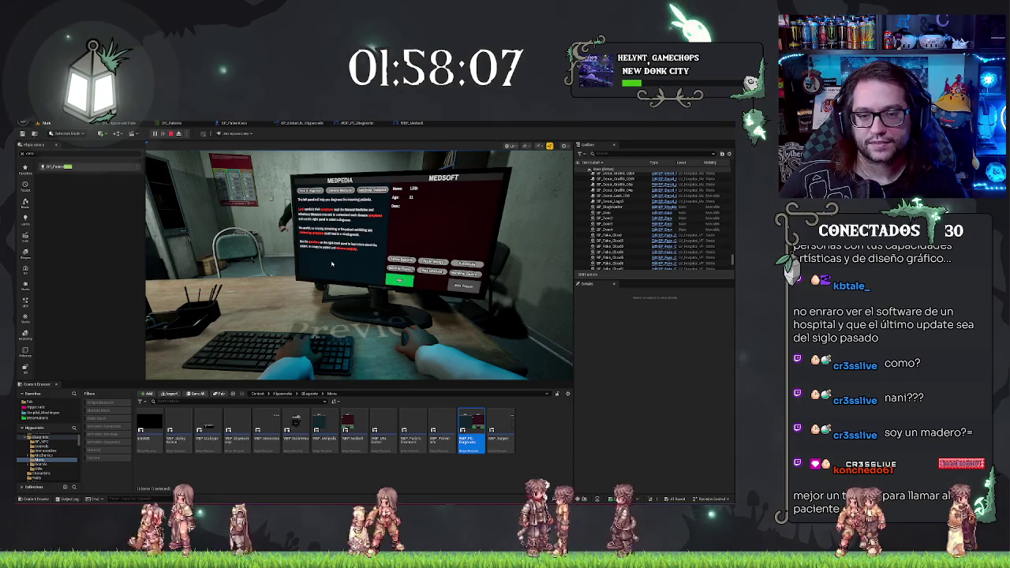
pyautogui.click(373, 190)
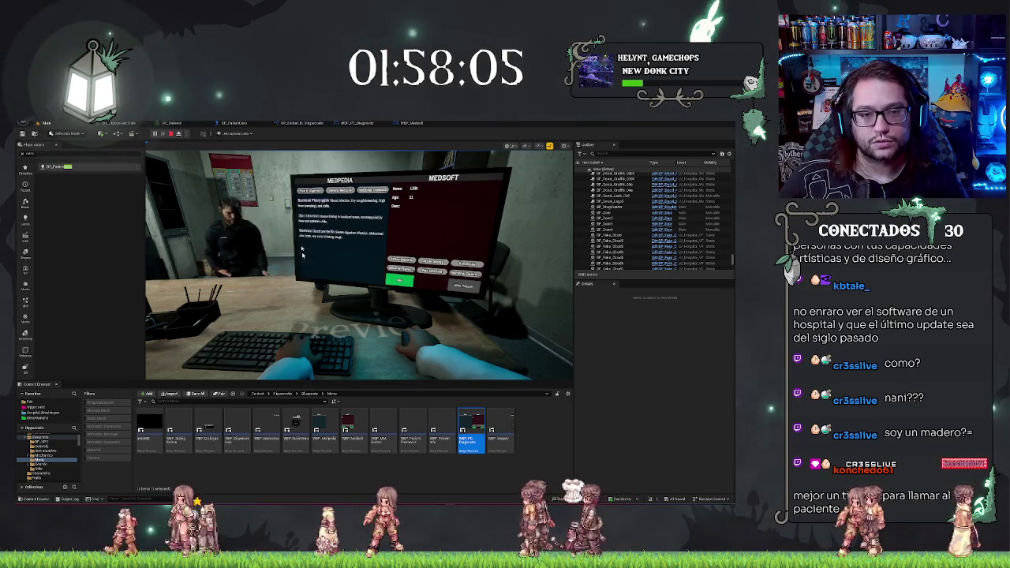
pyautogui.press('Escape')
pyautogui.click(214, 124)
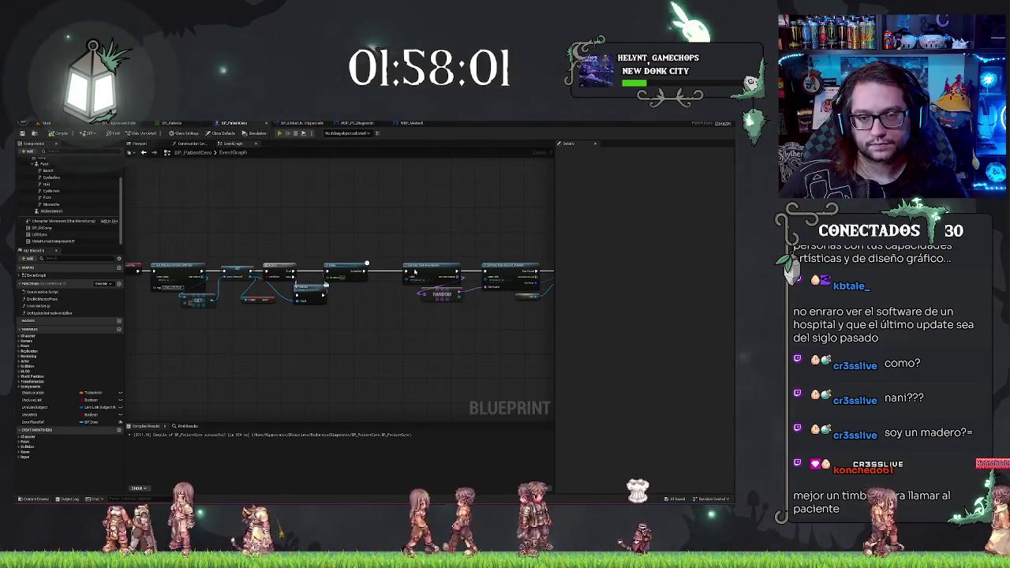
# Start Play in Editor from BP_PatientCore so a patient sits at the Medsoft screen.
pyautogui.hotkey('alt', 'p')
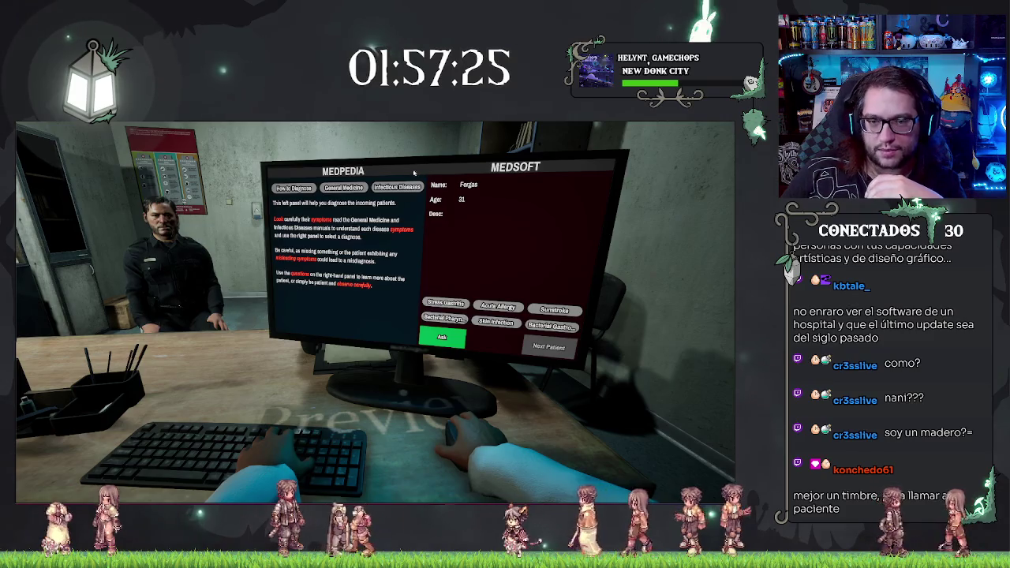
# Switch Medpedia between the General Medicine and Infectious Diseases lists, then stop play.
pyautogui.click(349, 186)
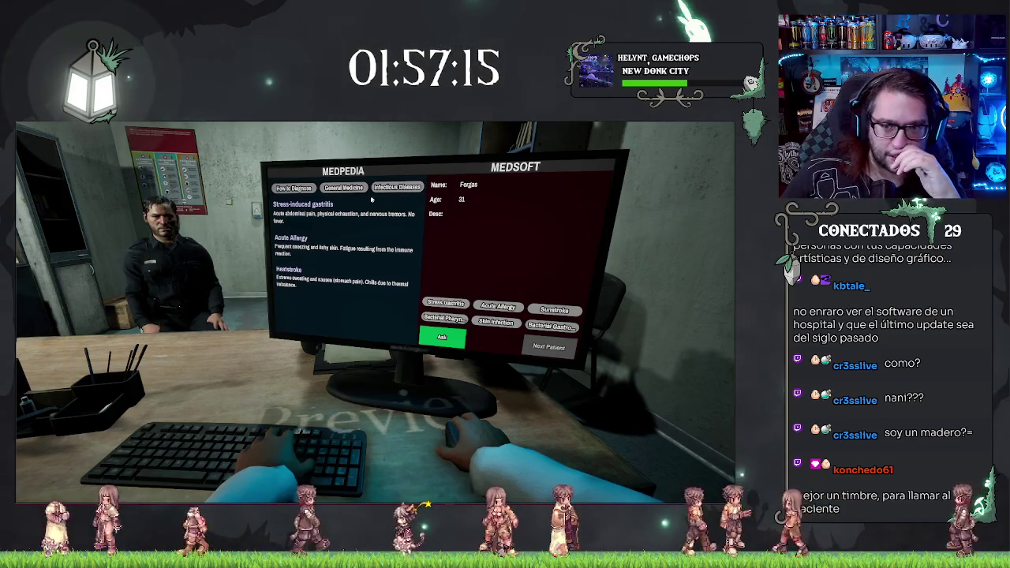
pyautogui.click(397, 187)
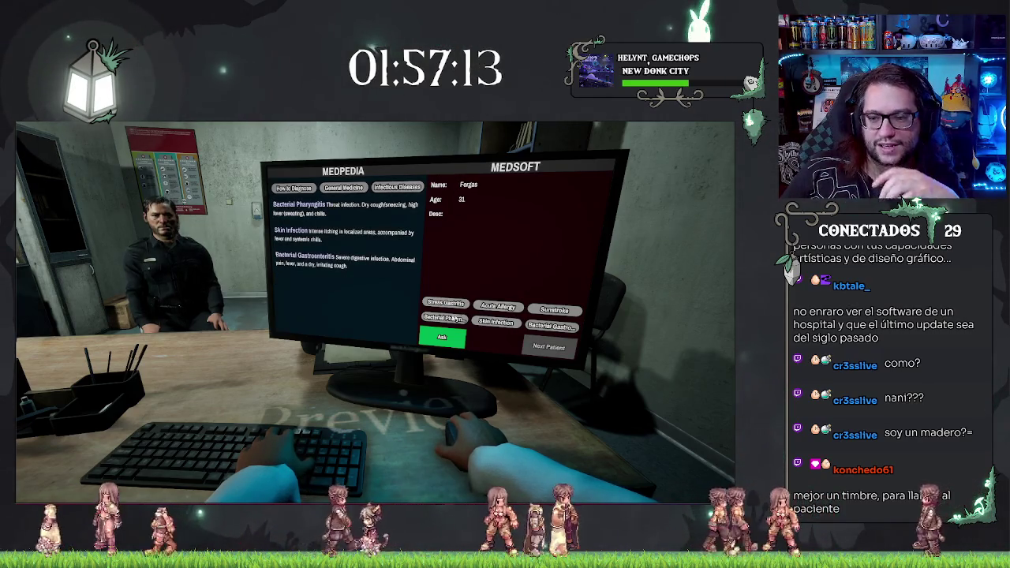
pyautogui.click(343, 188)
pyautogui.click(397, 187)
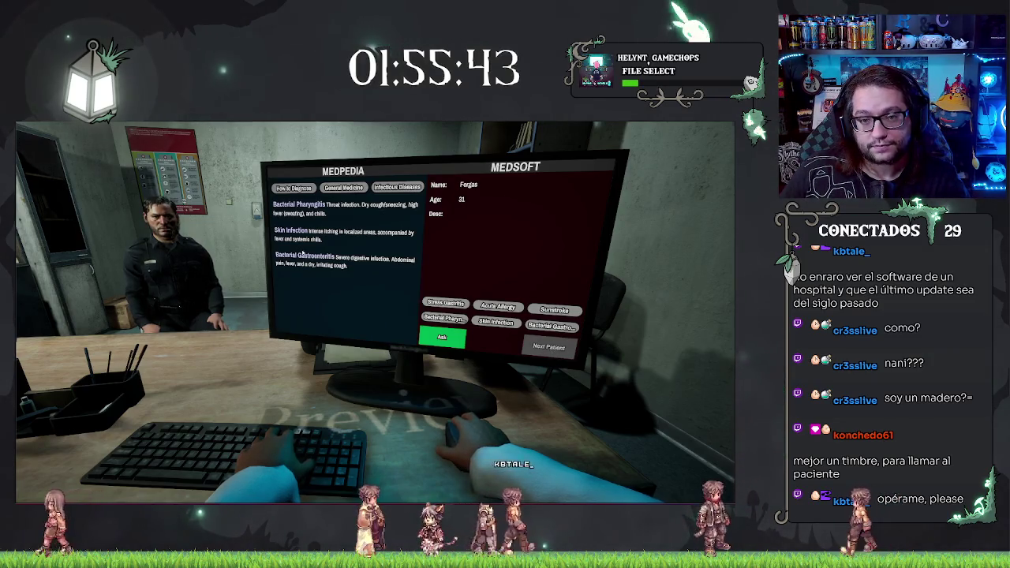
pyautogui.press('Escape')
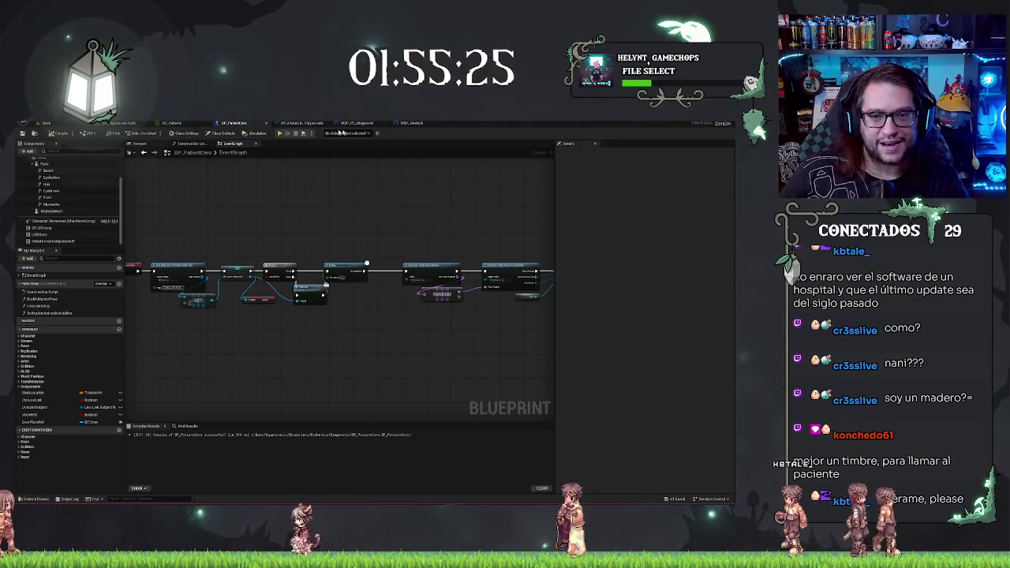
# In WBP_Medsoft's event graph, move the Seat node just below SpawnActor.
pyautogui.click(412, 123)
pyautogui.scroll(-1, 300, 298)
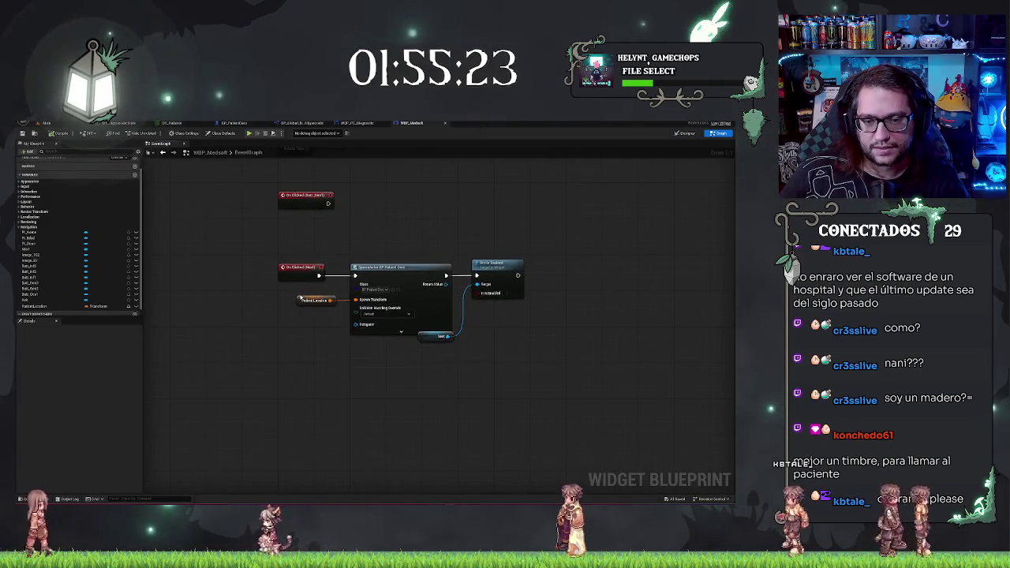
pyautogui.click(314, 299)
pyautogui.keyDown('shift'); pyautogui.click(398, 272); pyautogui.keyUp('shift')
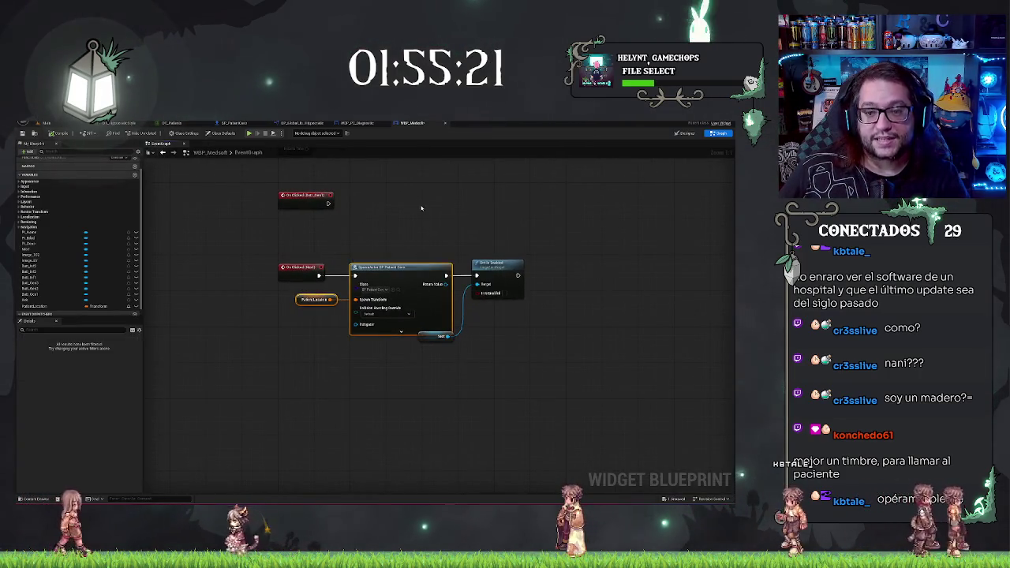
pyautogui.click(444, 337)
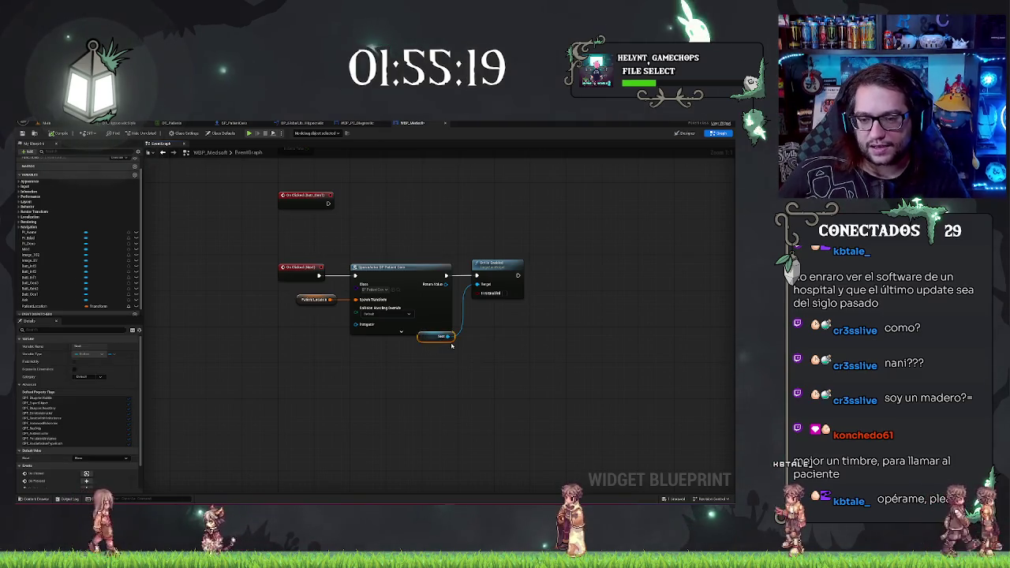
pyautogui.moveTo(451, 345)
pyautogui.mouseDown()
pyautogui.moveTo(485, 363)
pyautogui.moveTo(447, 359)
pyautogui.mouseUp()
pyautogui.click(473, 343)
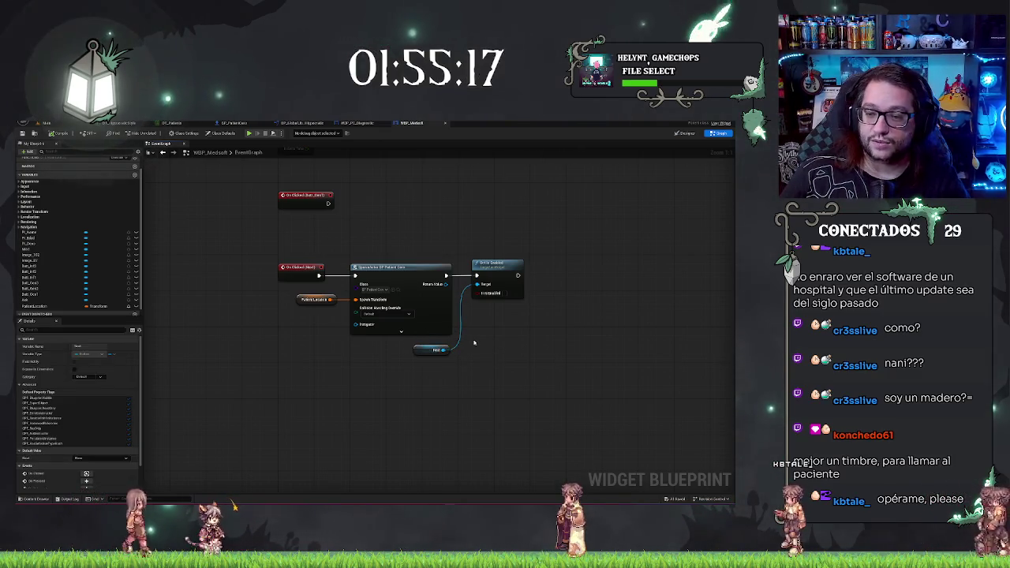
# Move the Next button's On Clicked node chain lower in the graph and frame it.
pyautogui.moveTo(329, 217)
pyautogui.mouseDown()
pyautogui.moveTo(319, 266)
pyautogui.moveTo(300, 226)
pyautogui.mouseUp()
pyautogui.moveTo(237, 256); pyautogui.dragTo(548, 377)
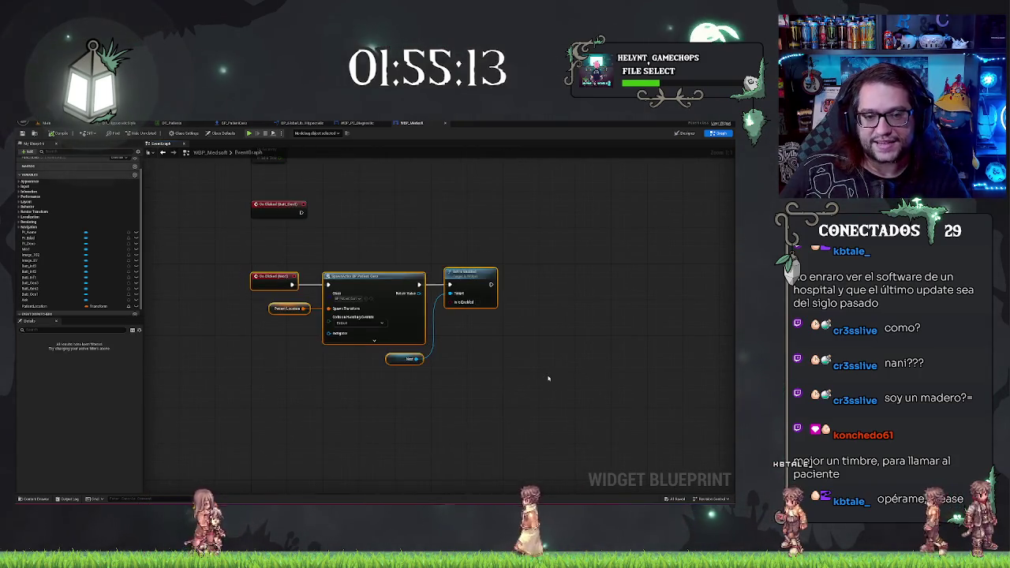
pyautogui.moveTo(374, 277); pyautogui.dragTo(374, 384)
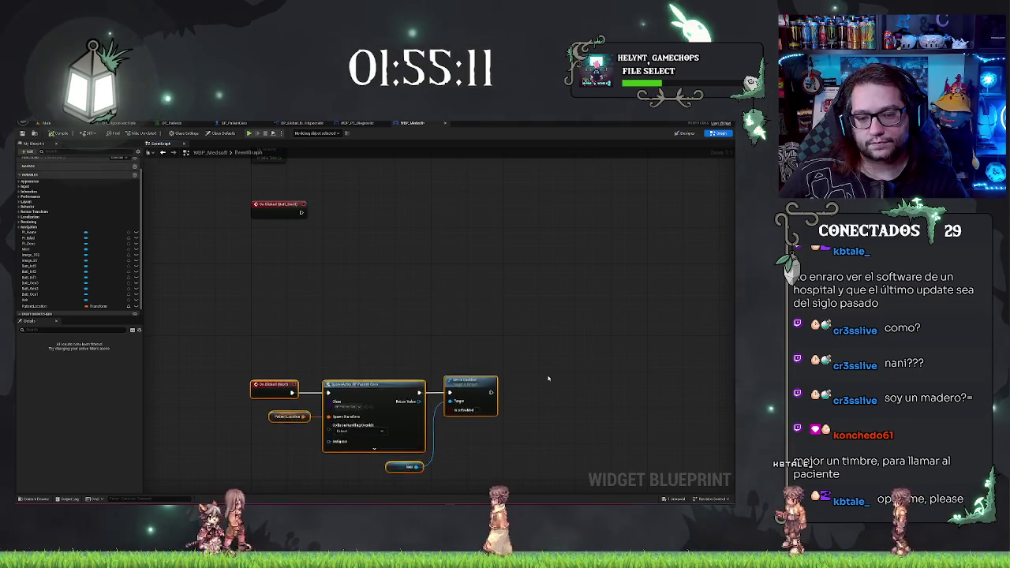
pyautogui.press('f')
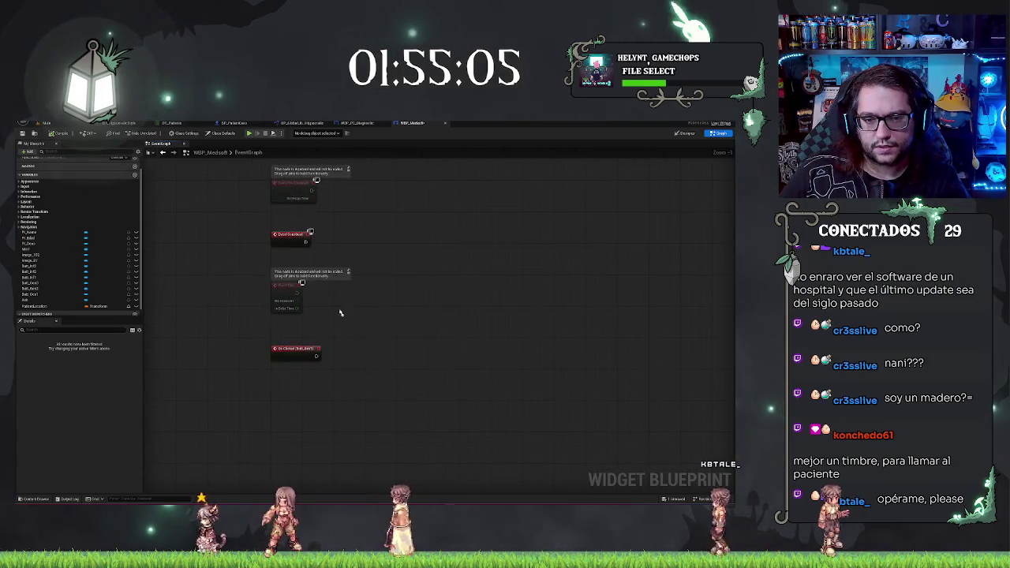
pyautogui.moveTo(248, 181); pyautogui.dragTo(413, 207)
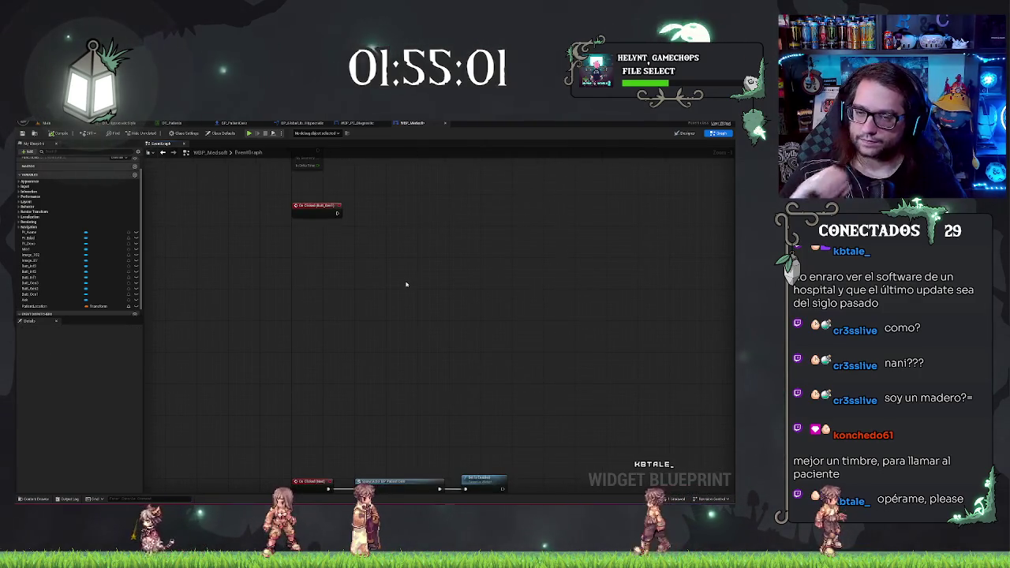
pyautogui.moveTo(406, 276); pyautogui.dragTo(396, 417)
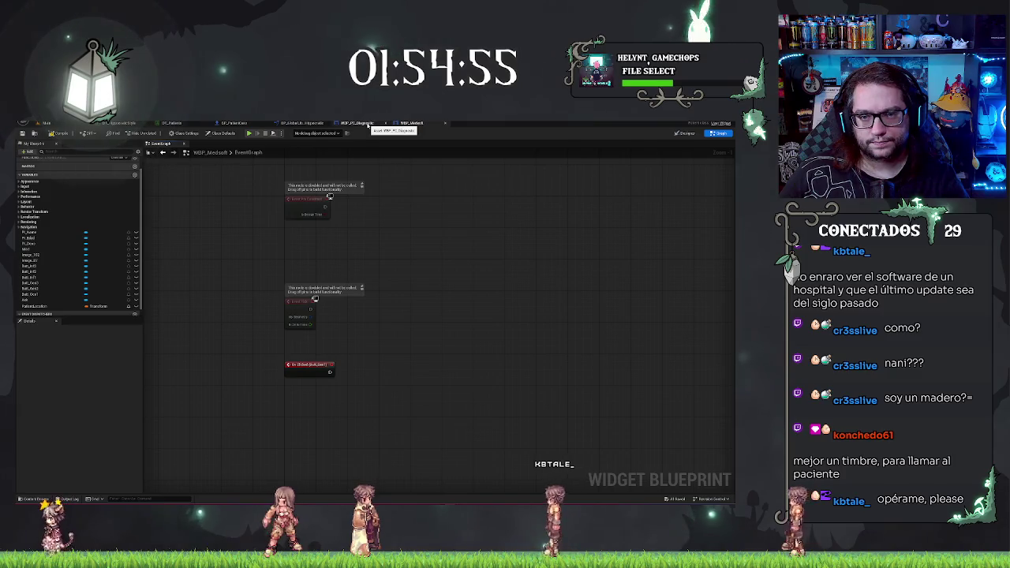
# Add an On Clicked event for the Sunstroke button.
pyautogui.click(685, 134)
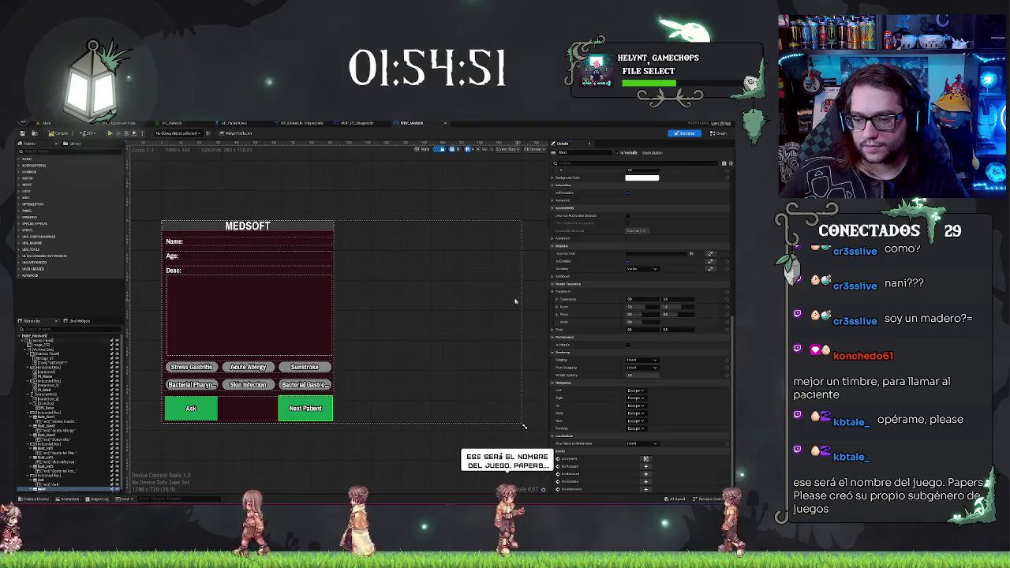
pyautogui.click(191, 367)
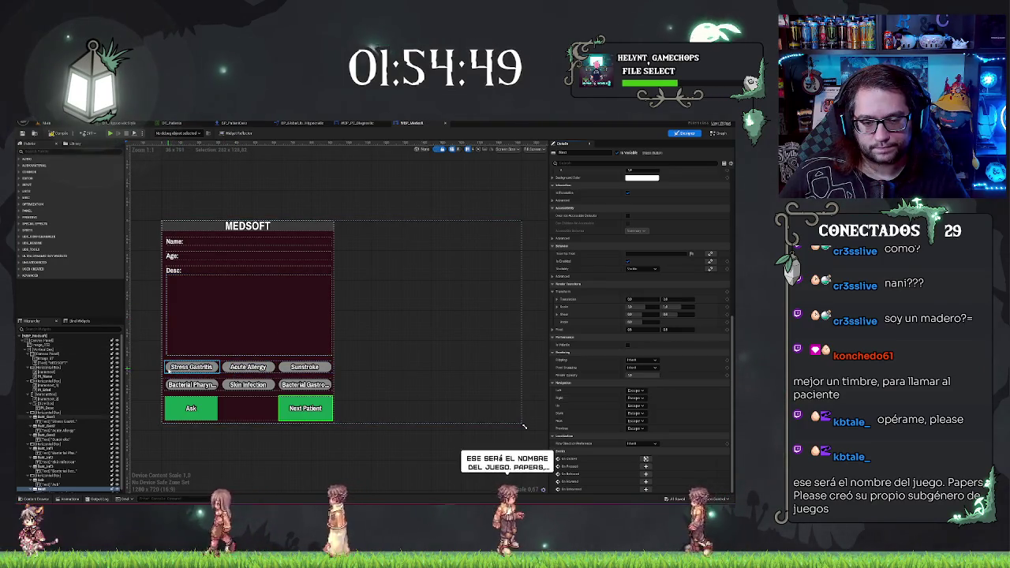
pyautogui.click(191, 367)
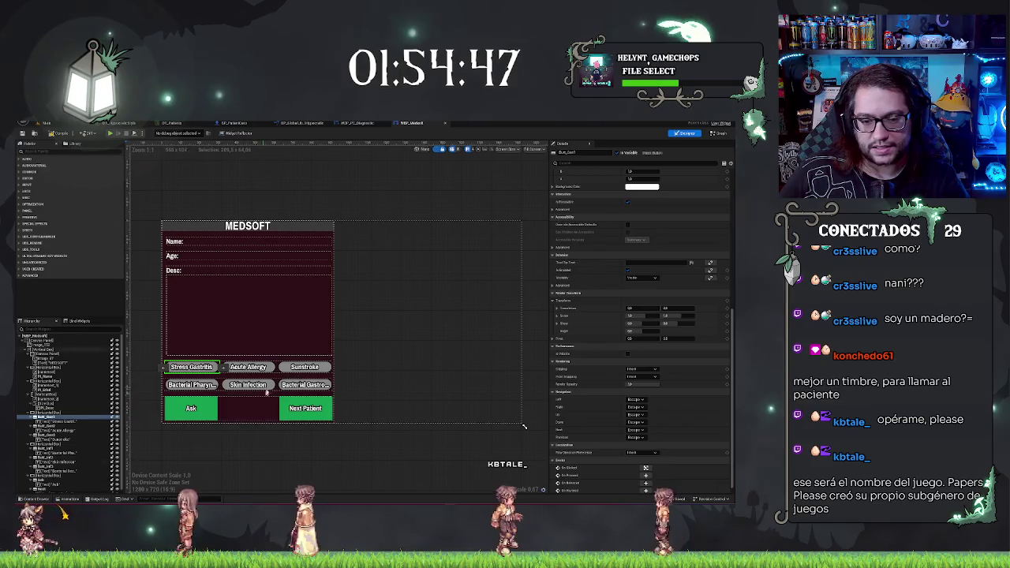
pyautogui.click(248, 367)
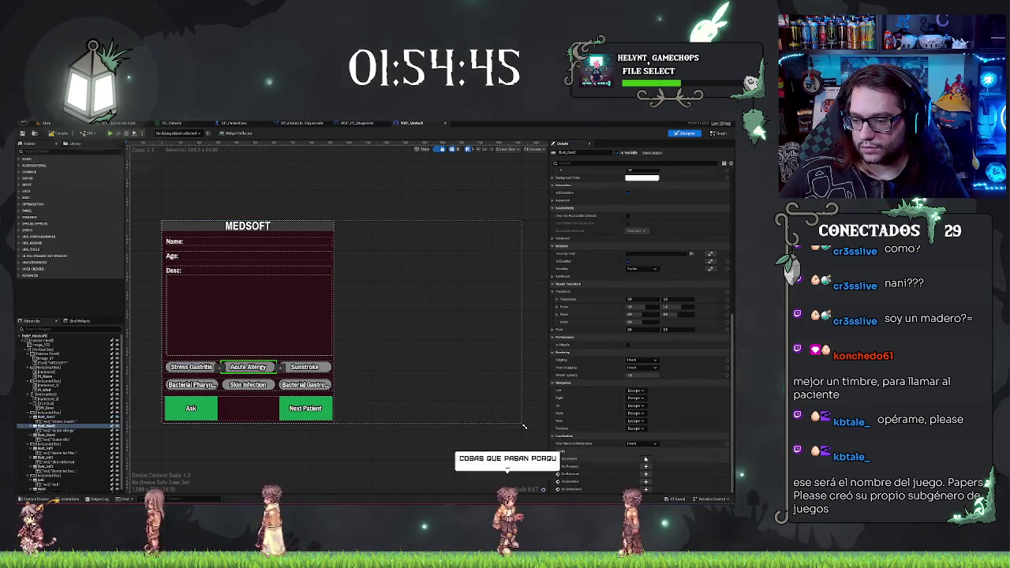
pyautogui.click(645, 458)
pyautogui.click(685, 133)
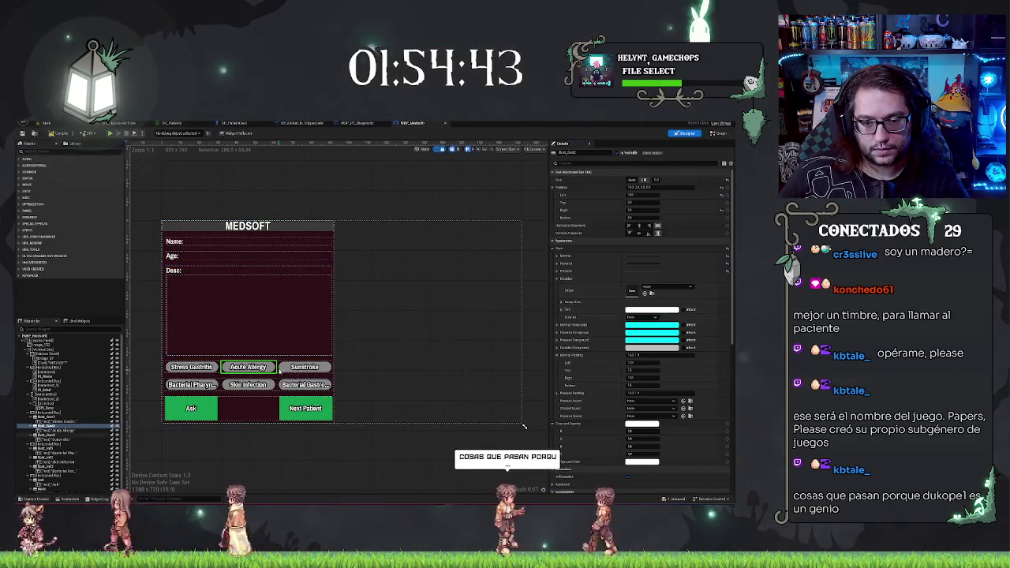
pyautogui.click(304, 367)
pyautogui.scroll(-10, 644, 395)
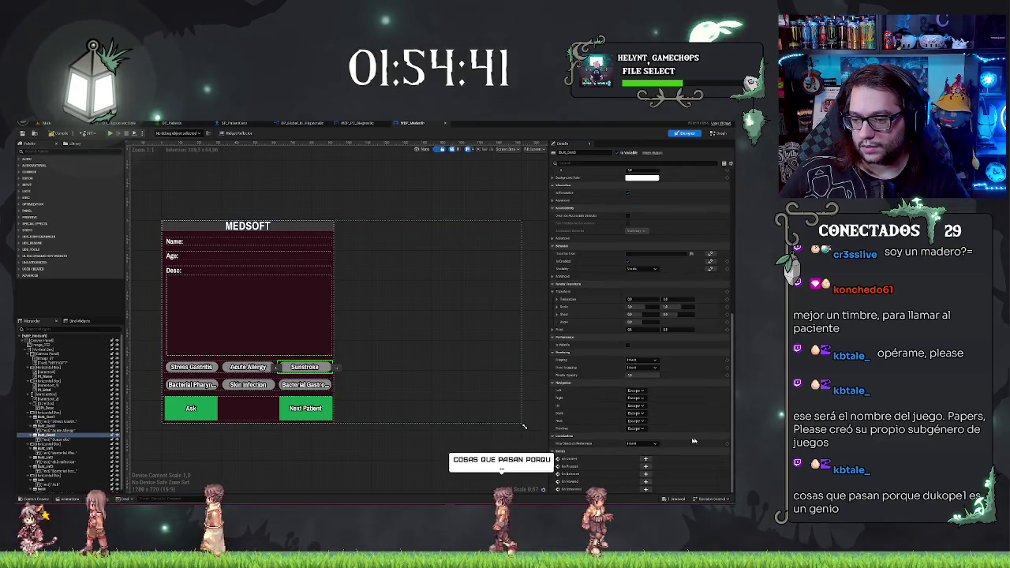
pyautogui.click(645, 458)
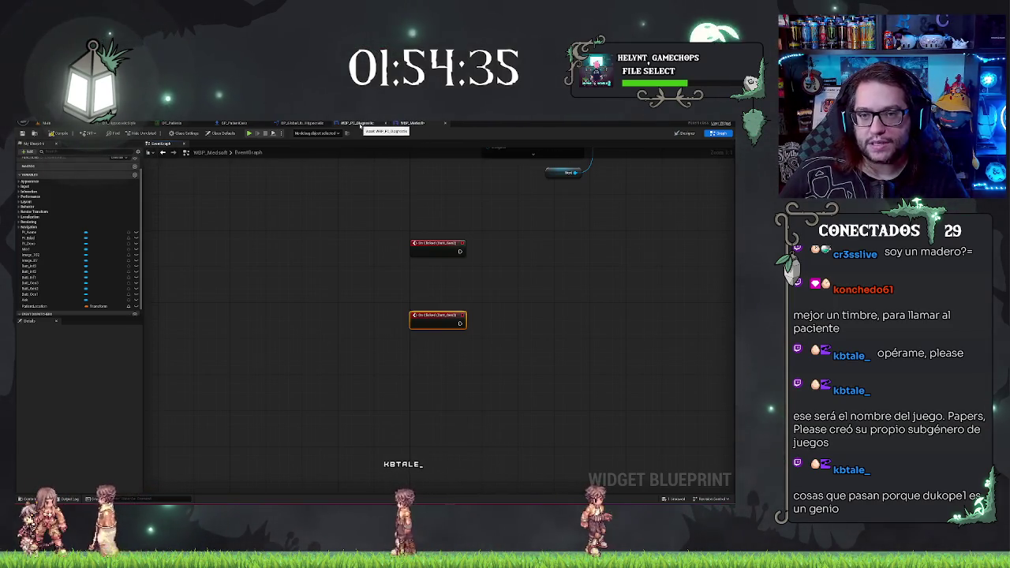
# Compare the WBP_PC_Diagnostic graph against the WBP_Medsoft event graph.
pyautogui.click(373, 124)
pyautogui.click(412, 124)
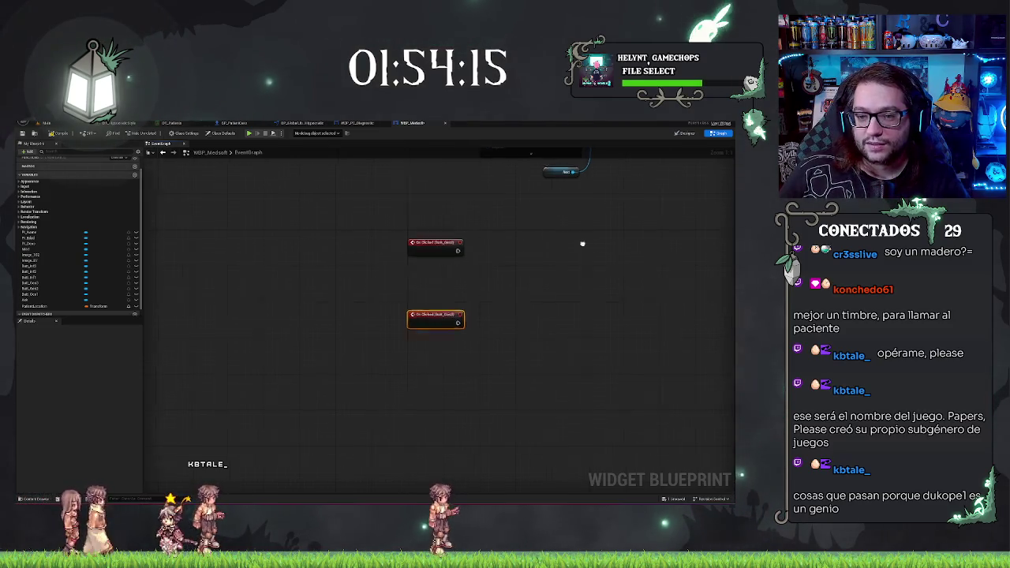
pyautogui.moveTo(582, 243)
pyautogui.mouseDown()
pyautogui.moveTo(451, 244)
pyautogui.moveTo(485, 270)
pyautogui.mouseUp()
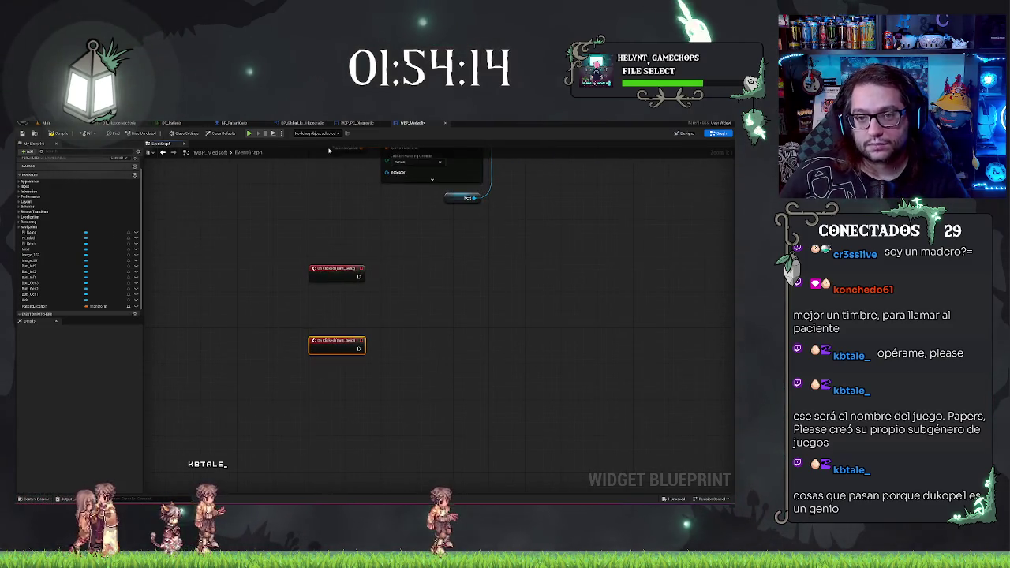
pyautogui.click(363, 123)
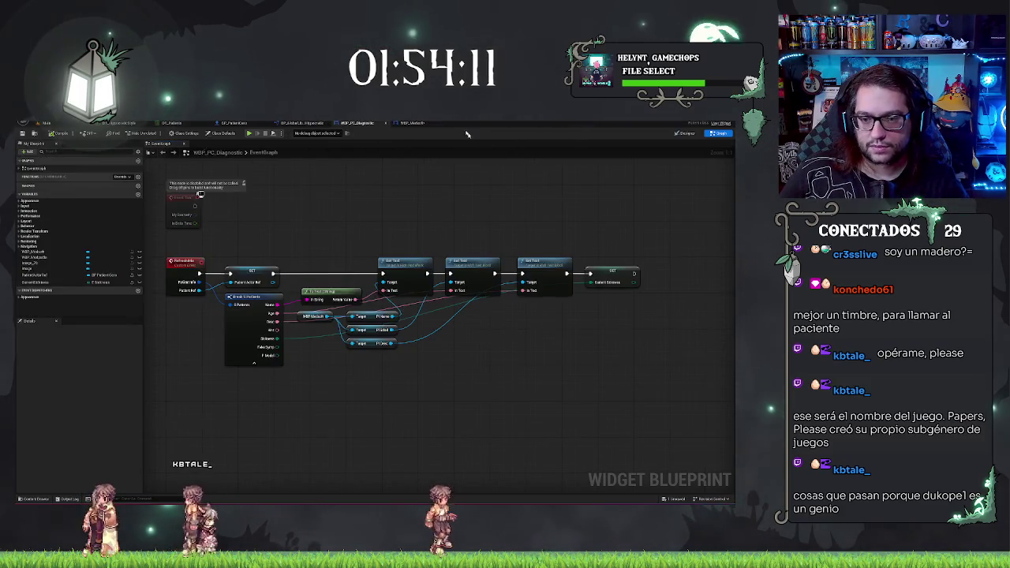
pyautogui.click(412, 124)
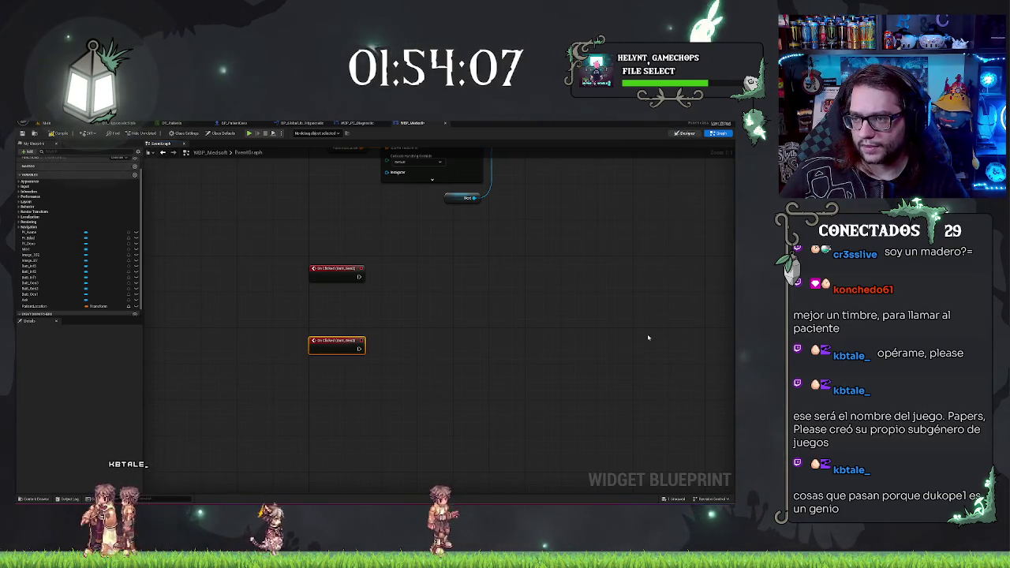
# Add On Clicked events for Butt_Inf1 and the Skin Infection button.
pyautogui.hotkey('shift', 'F4')
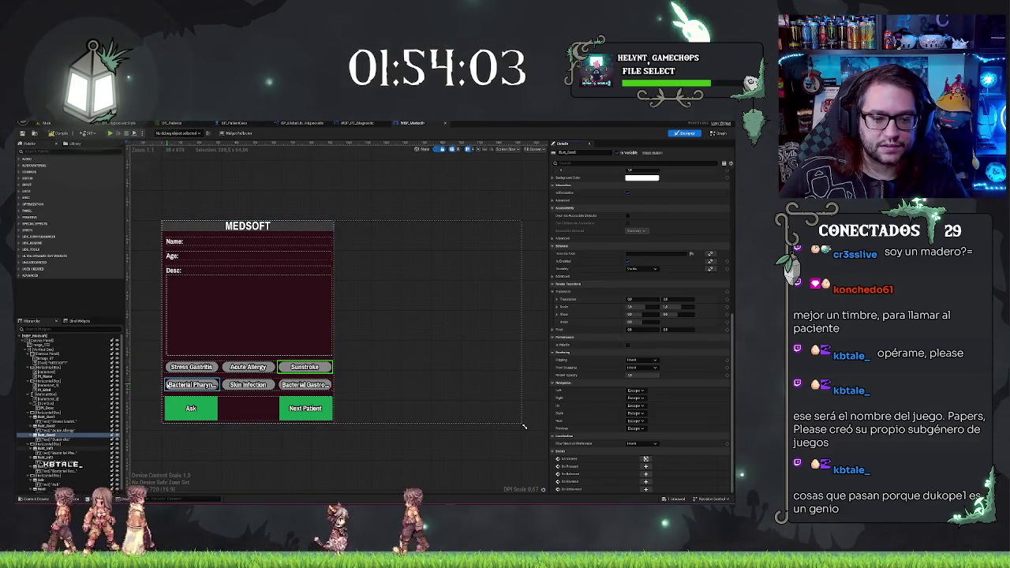
pyautogui.click(488, 303)
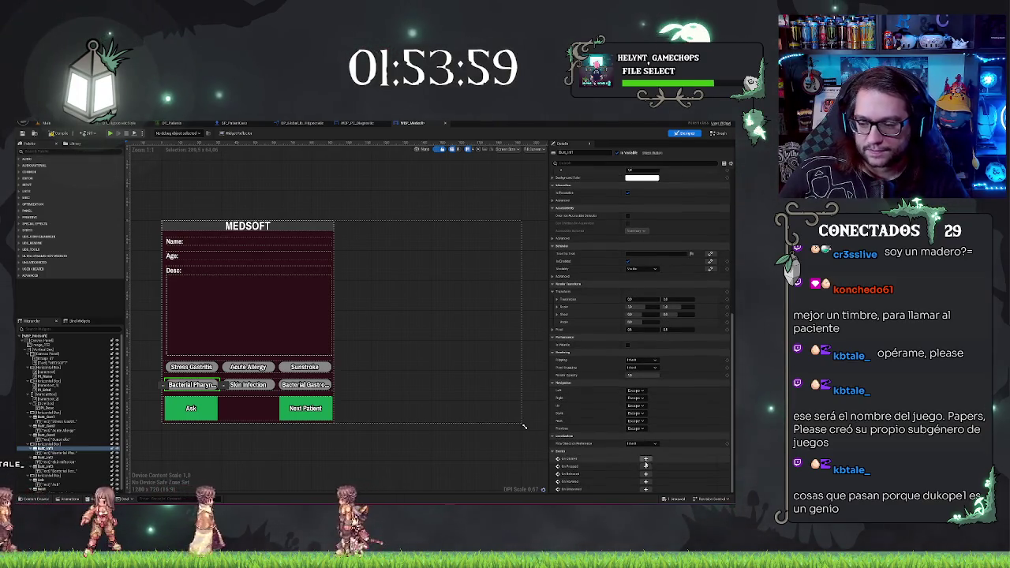
pyautogui.click(645, 459)
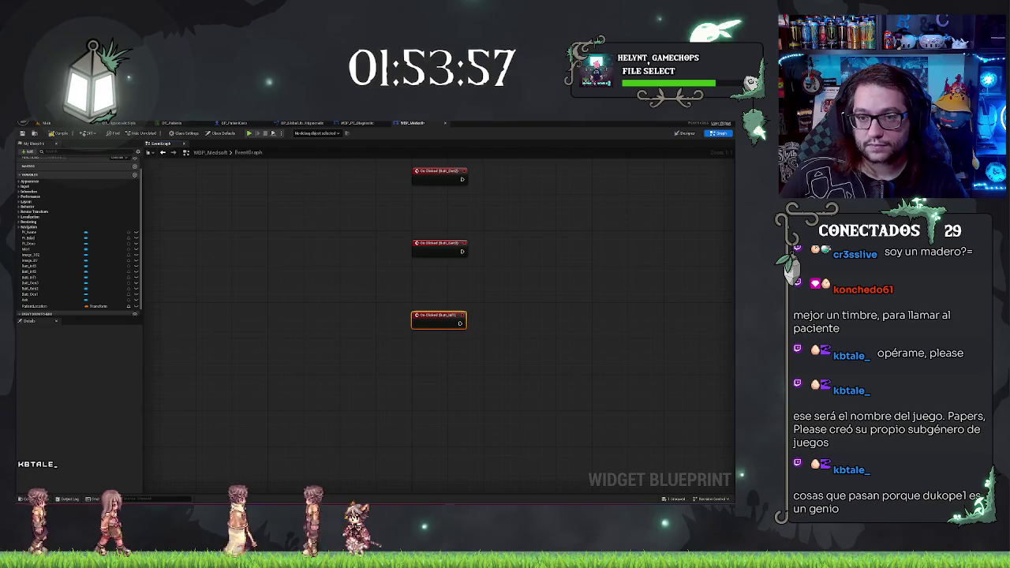
pyautogui.moveTo(474, 210); pyautogui.dragTo(452, 328)
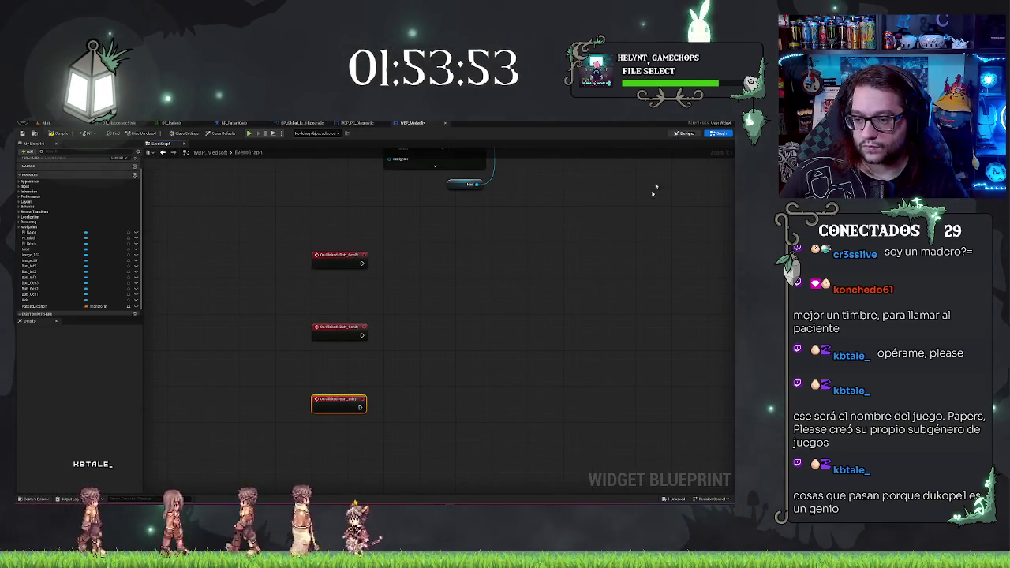
pyautogui.click(685, 133)
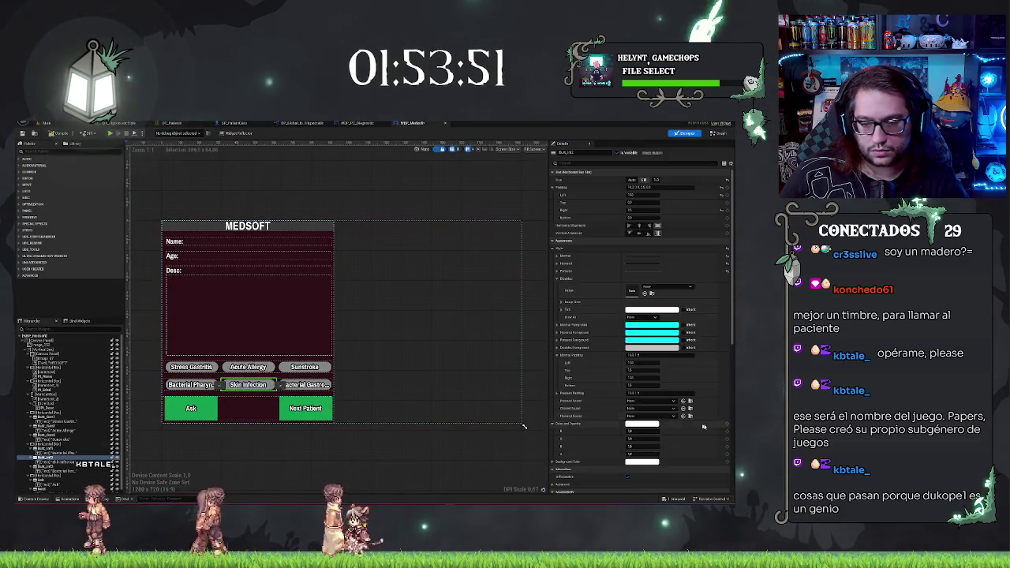
pyautogui.scroll(-10, 703, 427)
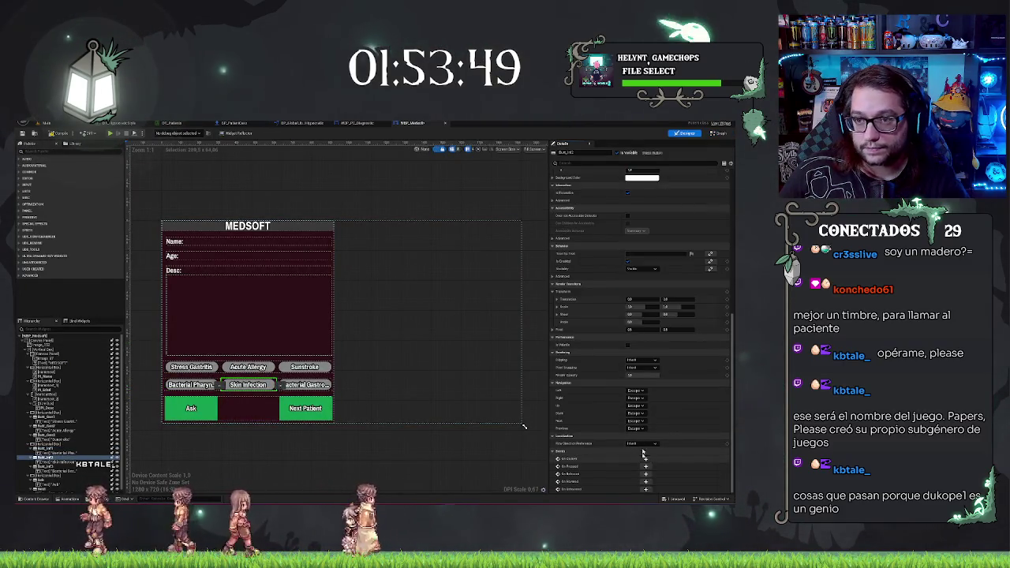
pyautogui.click(646, 459)
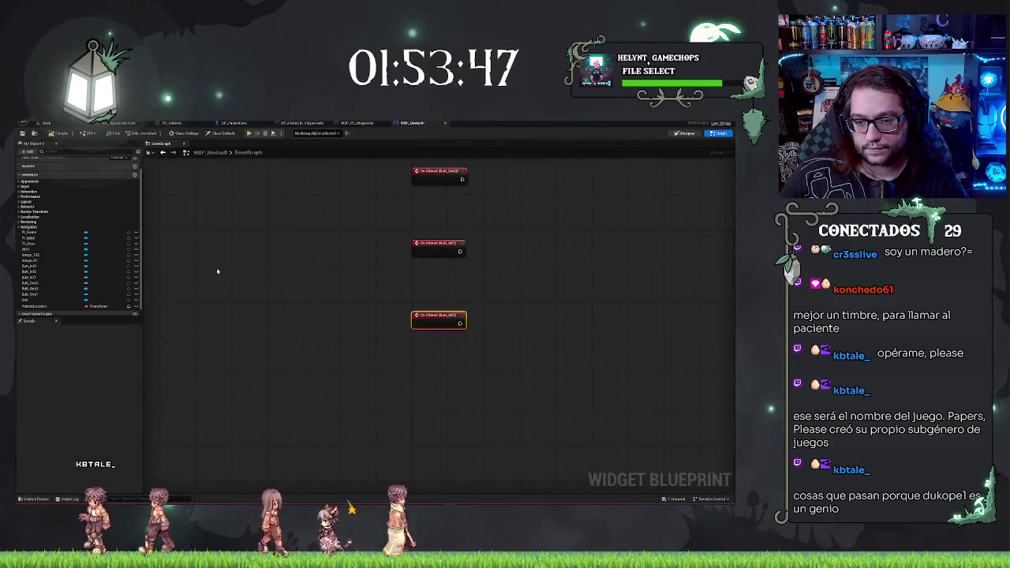
# Add an On Clicked event for the last second-row diagnosis button.
pyautogui.hotkey('alt', 'Left')
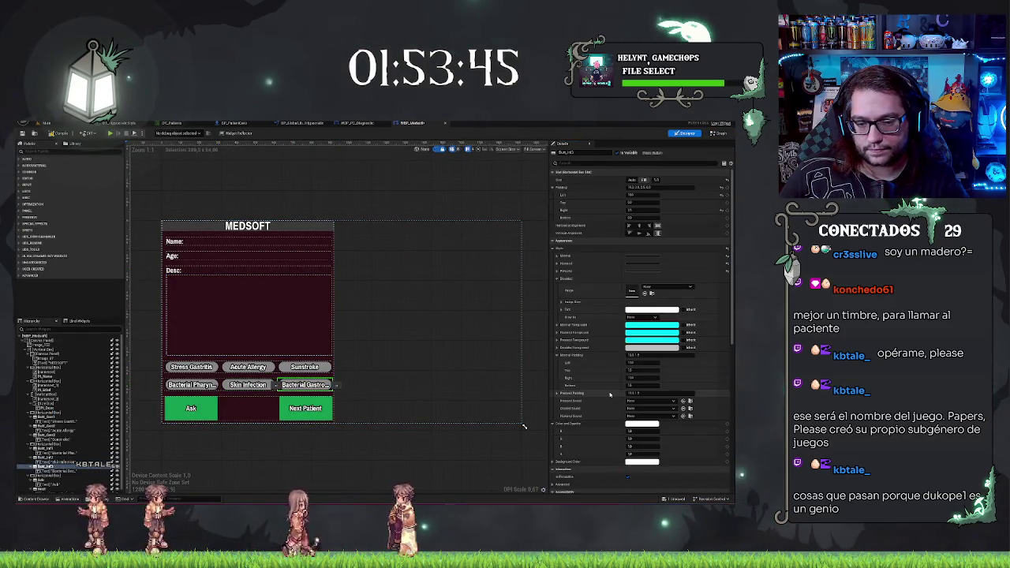
pyautogui.scroll(-10, 609, 393)
pyautogui.click(646, 458)
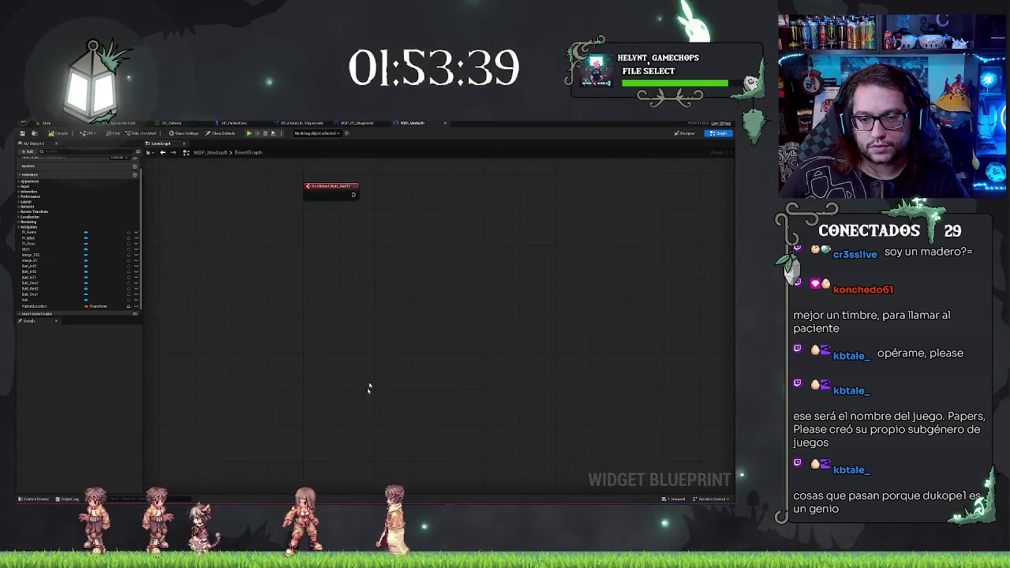
# Move the Next node group lower and stack the click events in an evenly spaced column.
pyautogui.scroll(-5, 371, 386)
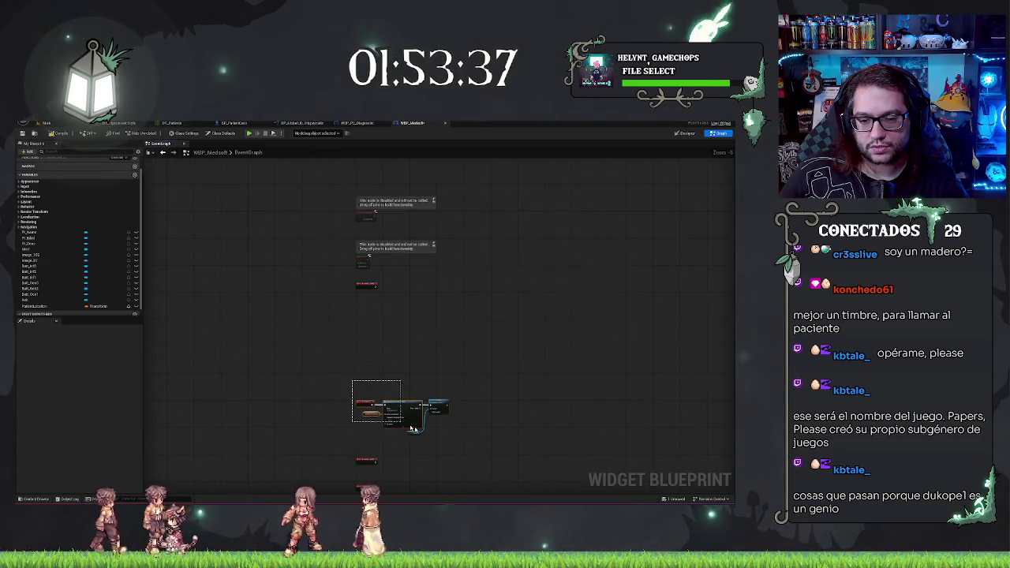
pyautogui.moveTo(474, 443); pyautogui.dragTo(473, 444)
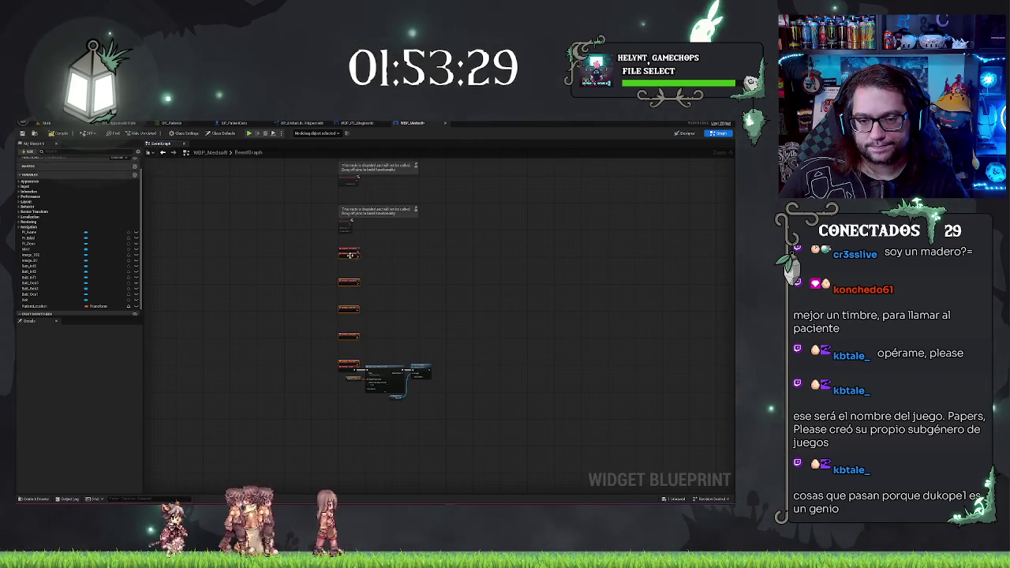
pyautogui.press('Home')
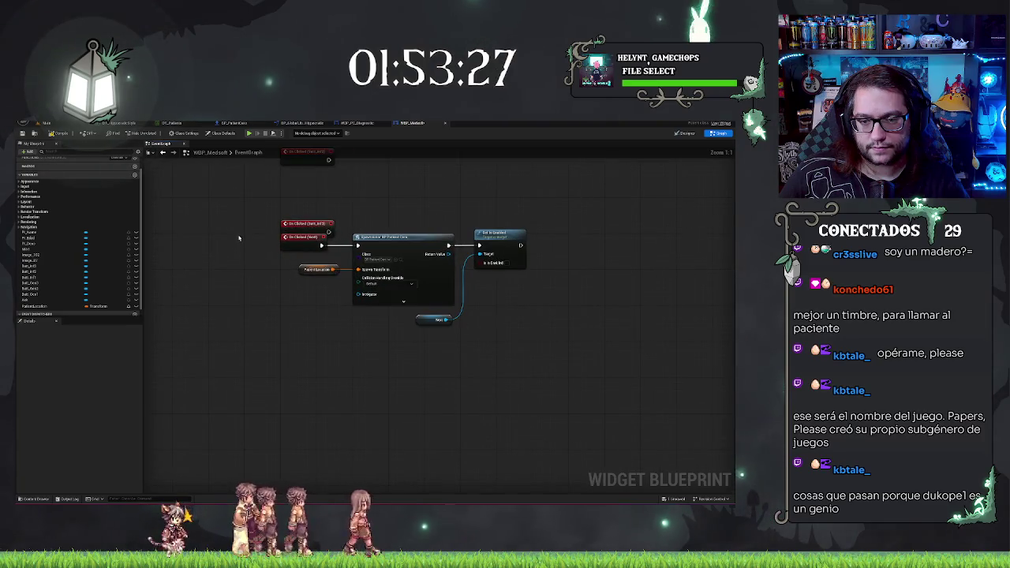
pyautogui.moveTo(309, 237)
pyautogui.mouseDown()
pyautogui.moveTo(303, 332)
pyautogui.moveTo(319, 254)
pyautogui.mouseUp()
pyautogui.scroll(-5, 334, 353)
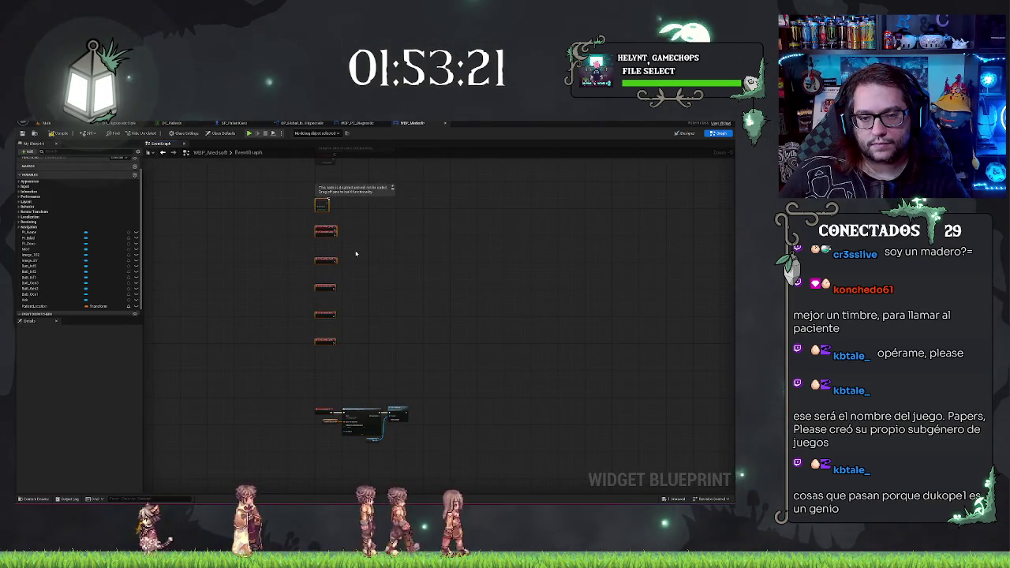
pyautogui.scroll(3, 321, 204)
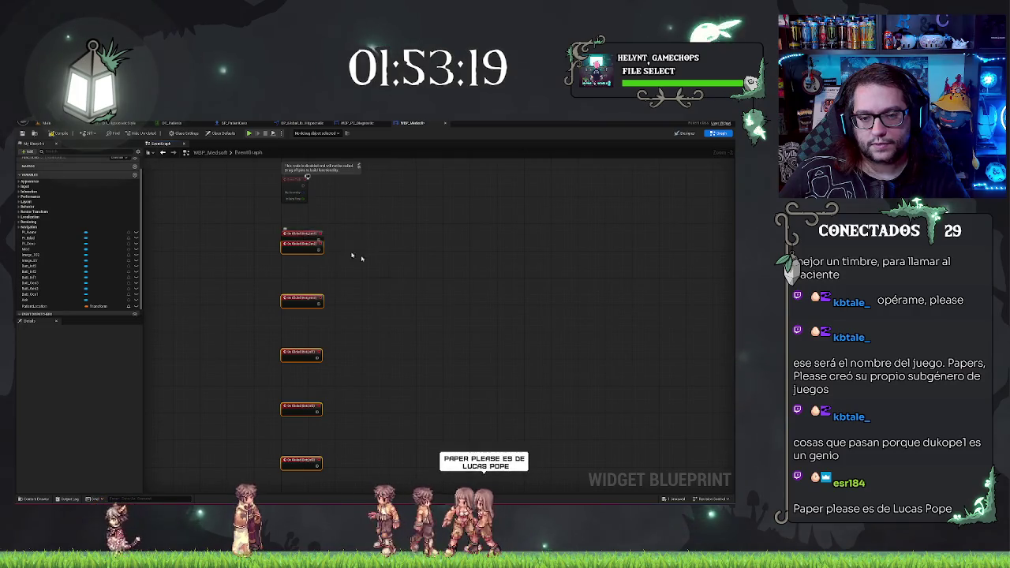
pyautogui.moveTo(296, 219); pyautogui.dragTo(296, 245)
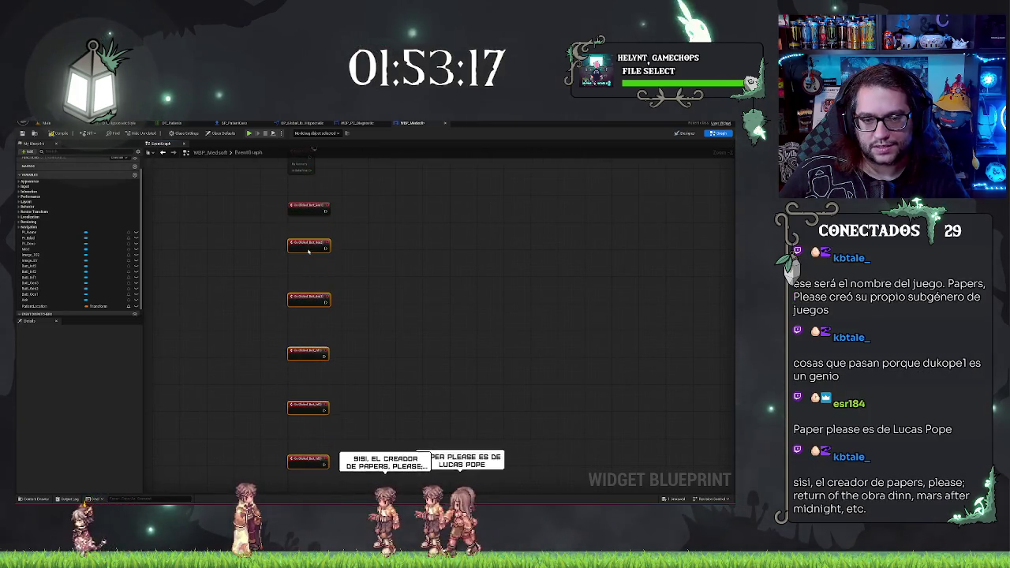
pyautogui.click(388, 261)
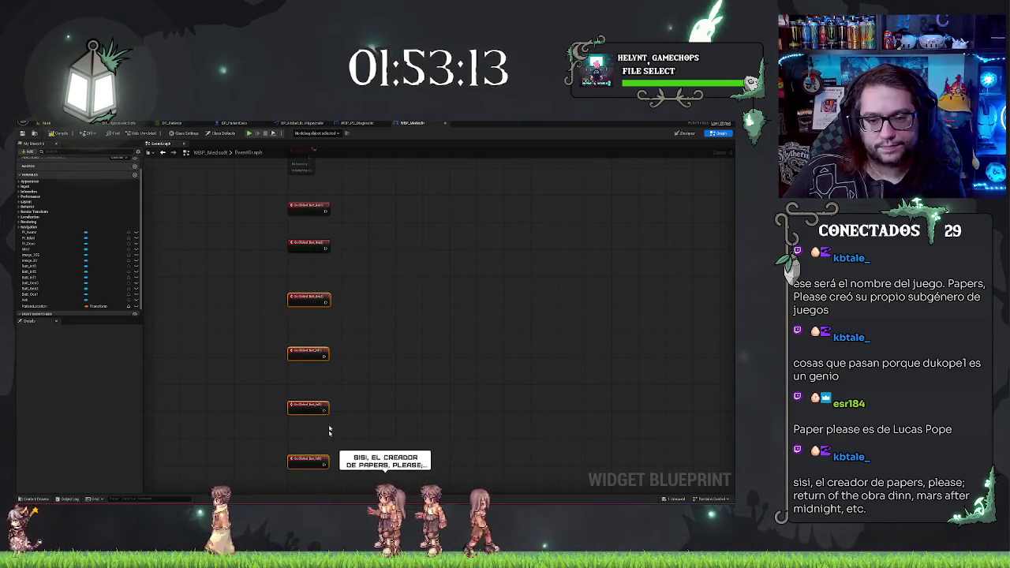
pyautogui.moveTo(329, 431)
pyautogui.mouseDown()
pyautogui.moveTo(333, 408)
pyautogui.moveTo(300, 364)
pyautogui.mouseUp()
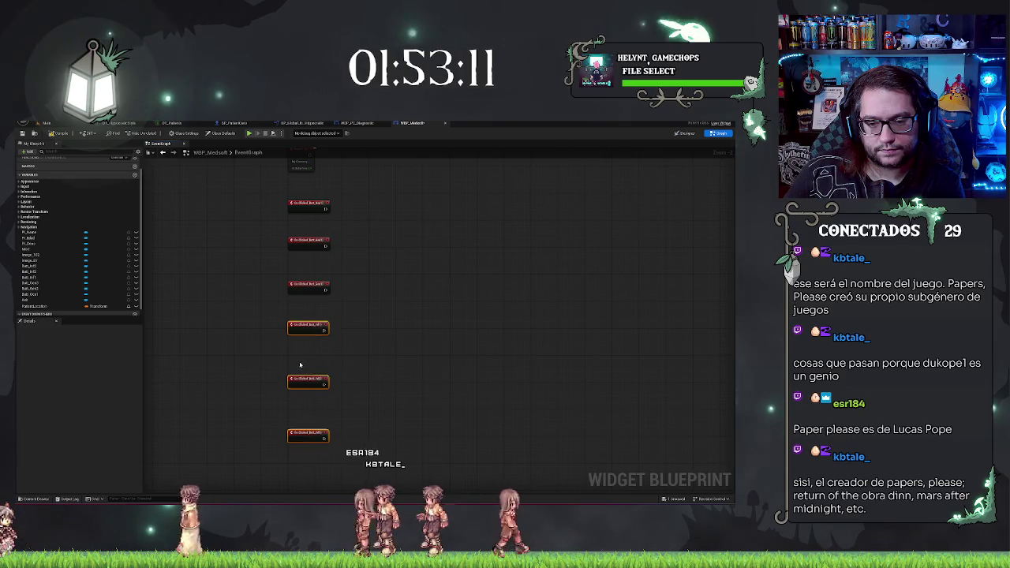
pyautogui.hotkey('ctrl', 'z')
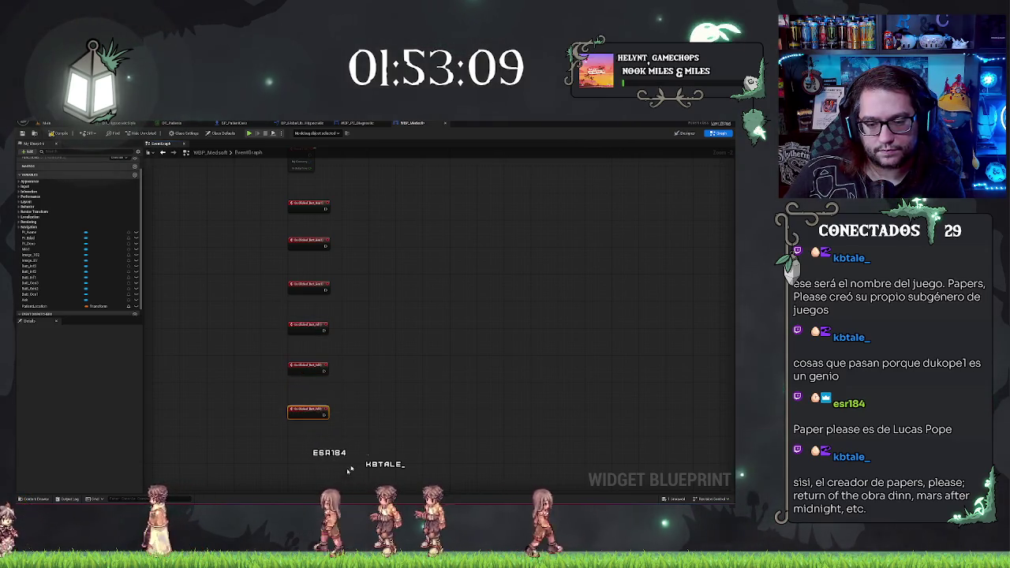
pyautogui.moveTo(409, 328); pyautogui.dragTo(458, 320)
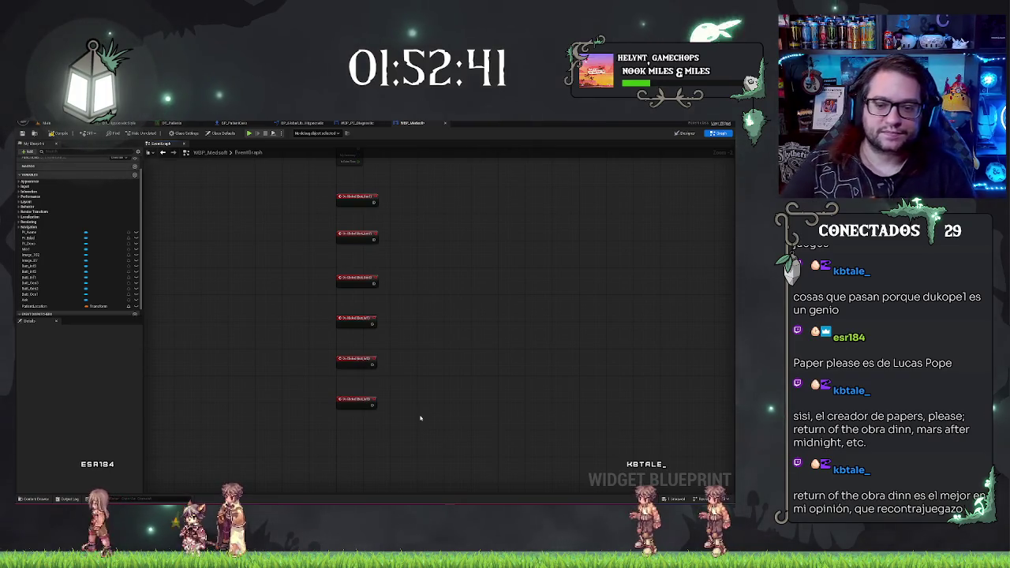
# Nudge the lower four On Clicked events up and open the blueprint action list.
pyautogui.scroll(3, 427, 293)
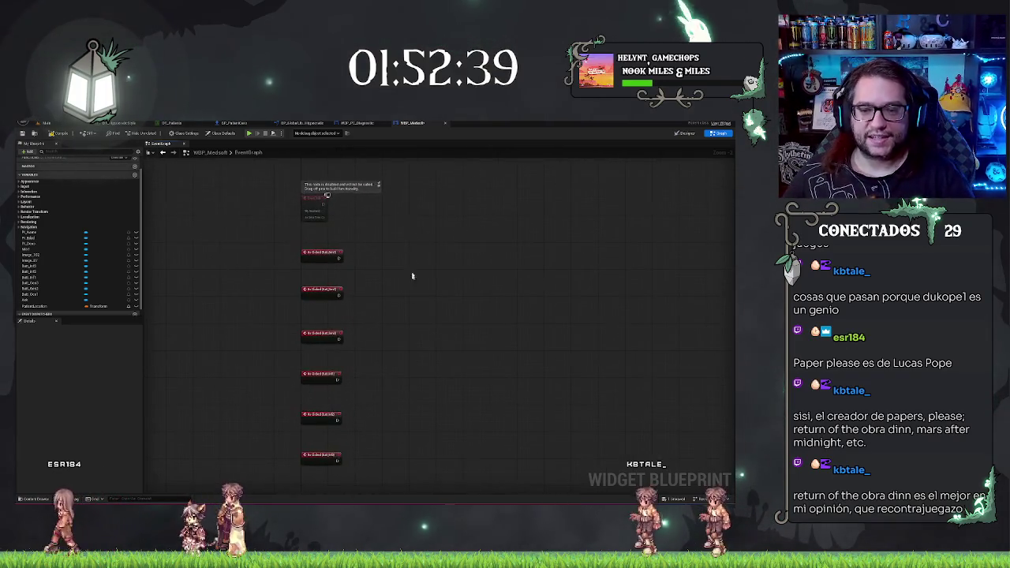
pyautogui.scroll(-2, 392, 213)
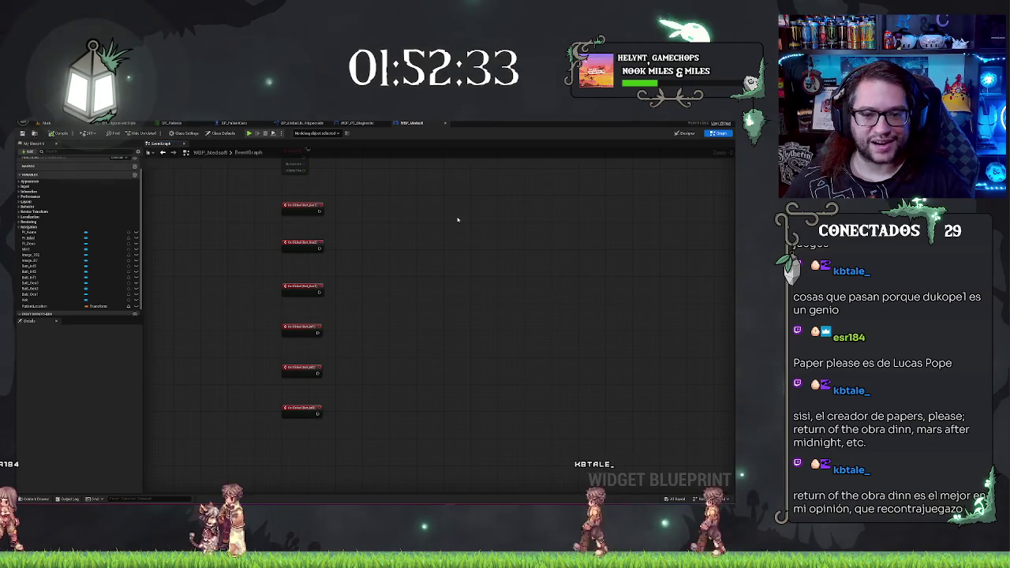
pyautogui.moveTo(247, 277); pyautogui.dragTo(396, 473)
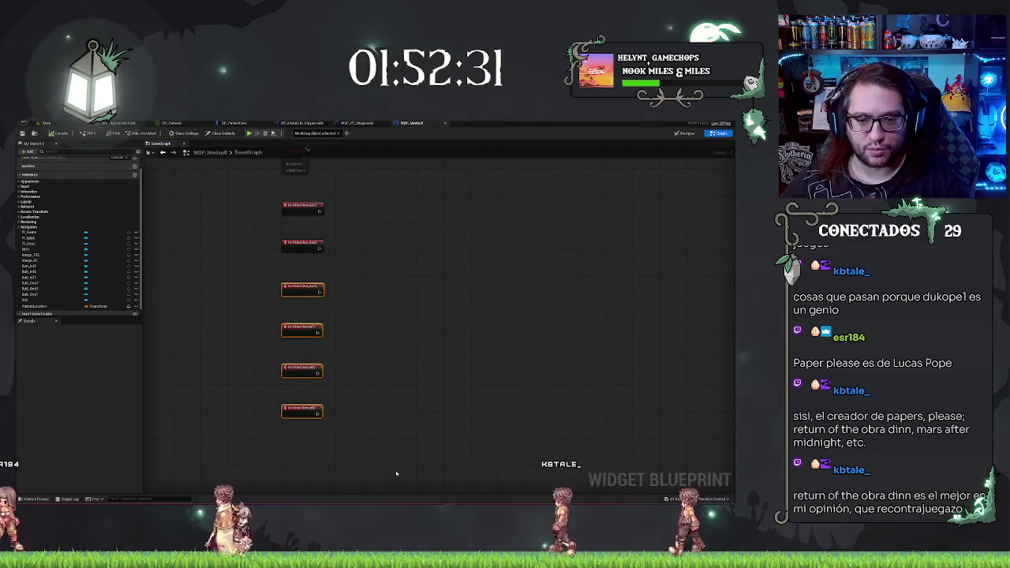
pyautogui.press('Up')
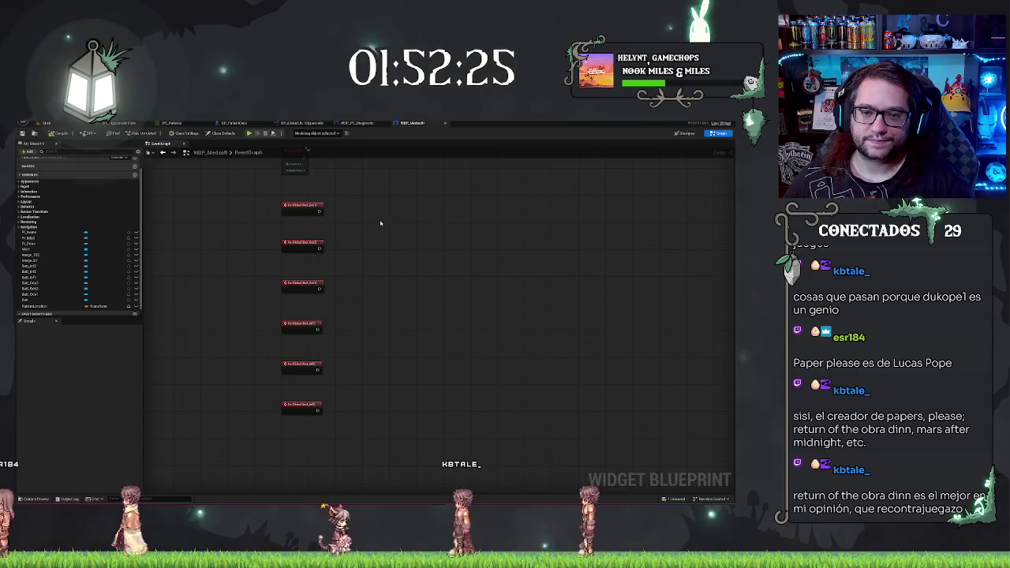
pyautogui.scroll(2, 370, 212)
pyautogui.rightClick(369, 221)
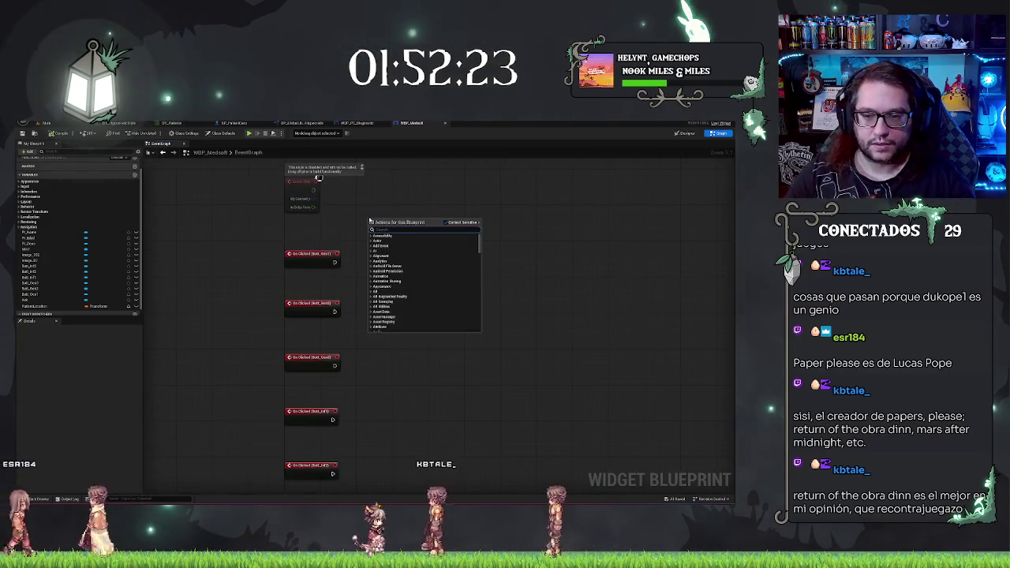
pyautogui.write('get parent')
pyautogui.press('Return')
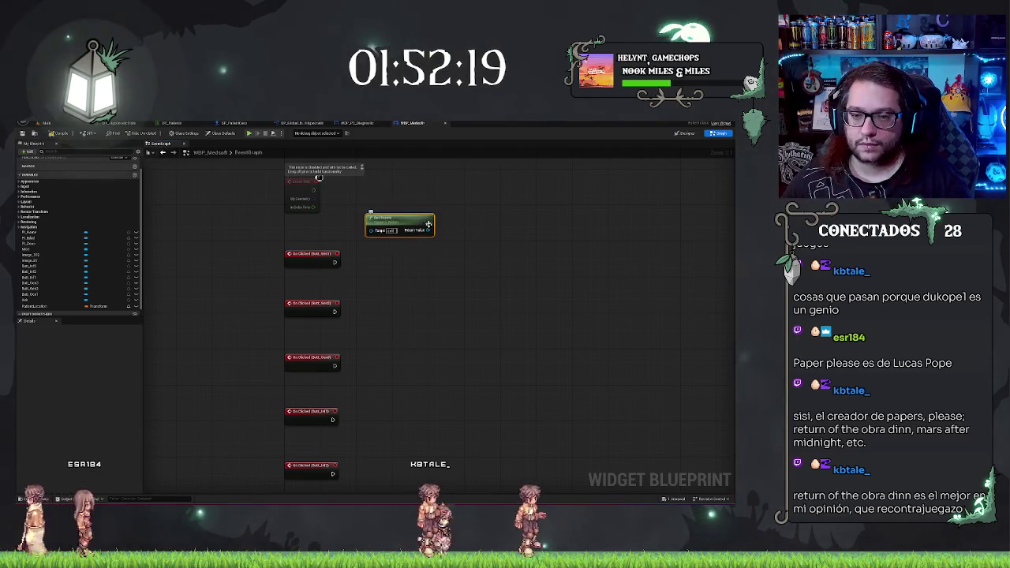
pyautogui.moveTo(427, 229); pyautogui.dragTo(449, 233)
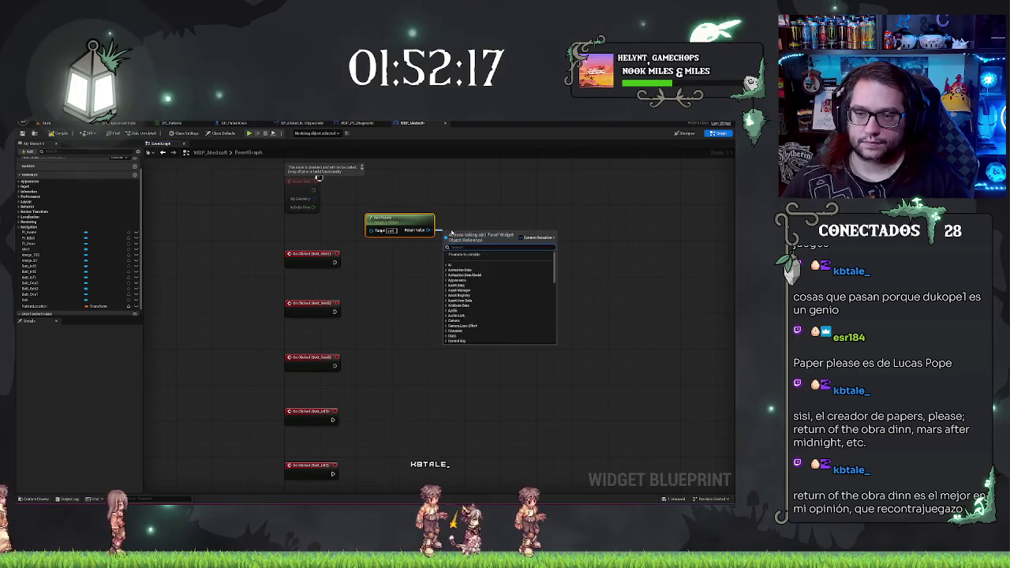
pyautogui.write('cast to ')
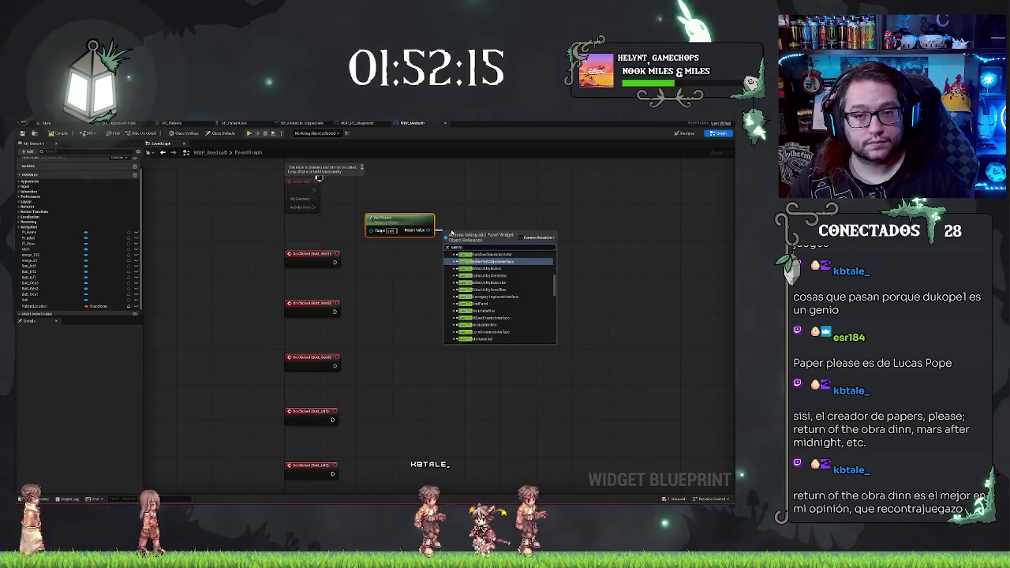
pyautogui.write('dia')
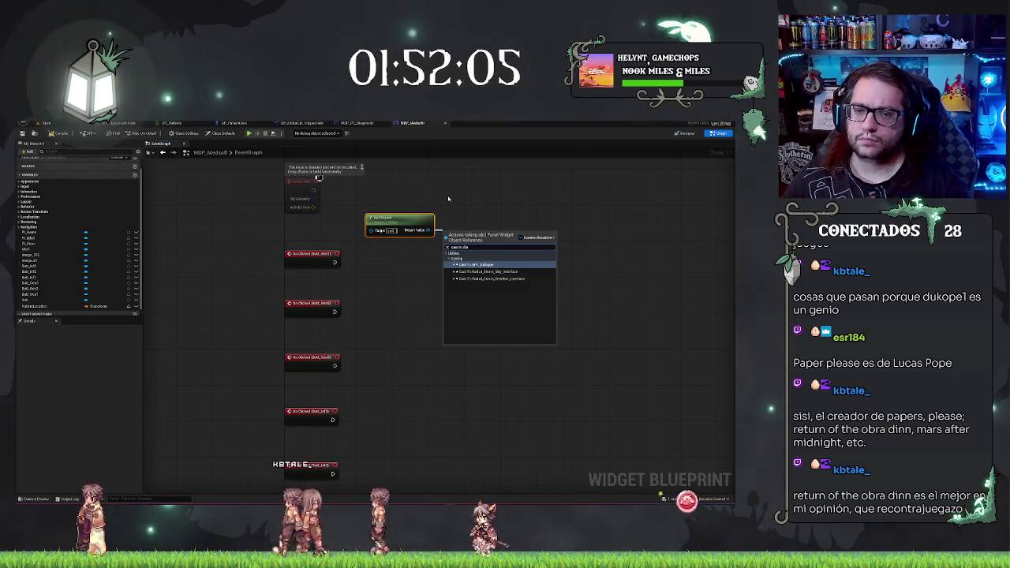
pyautogui.click(448, 199)
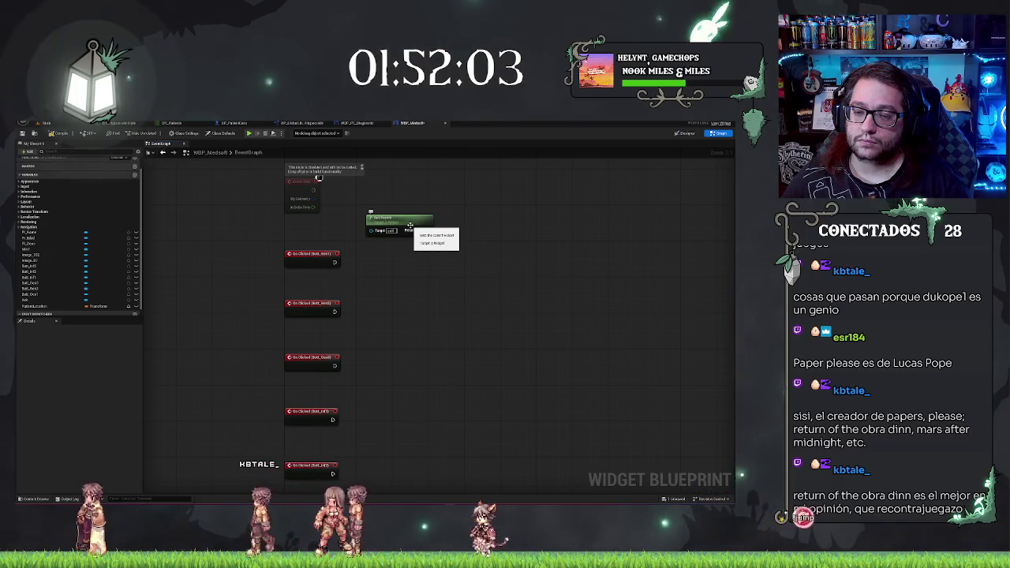
pyautogui.moveTo(410, 226); pyautogui.dragTo(442, 194)
pyautogui.write('getparent')
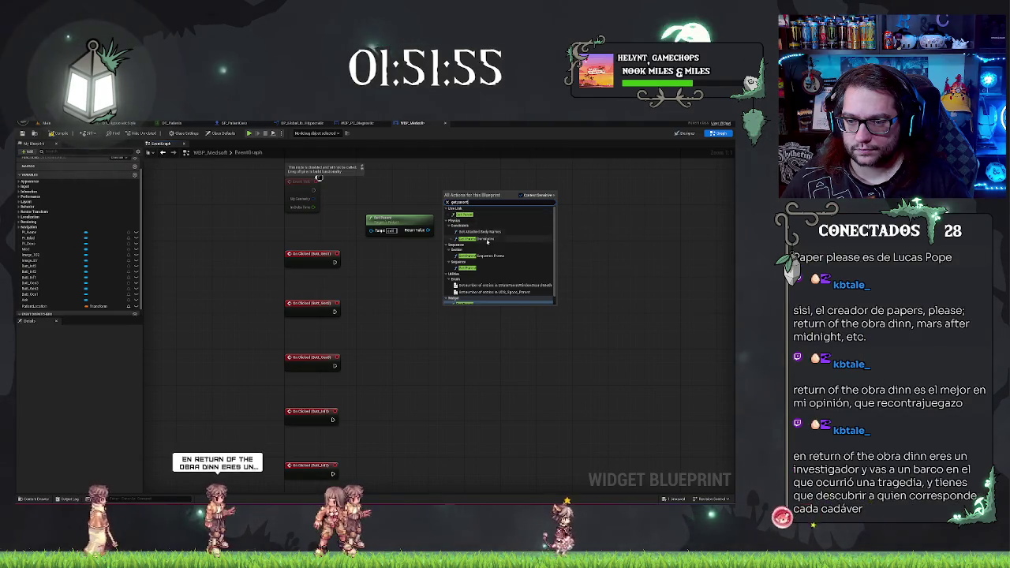
pyautogui.press('Escape')
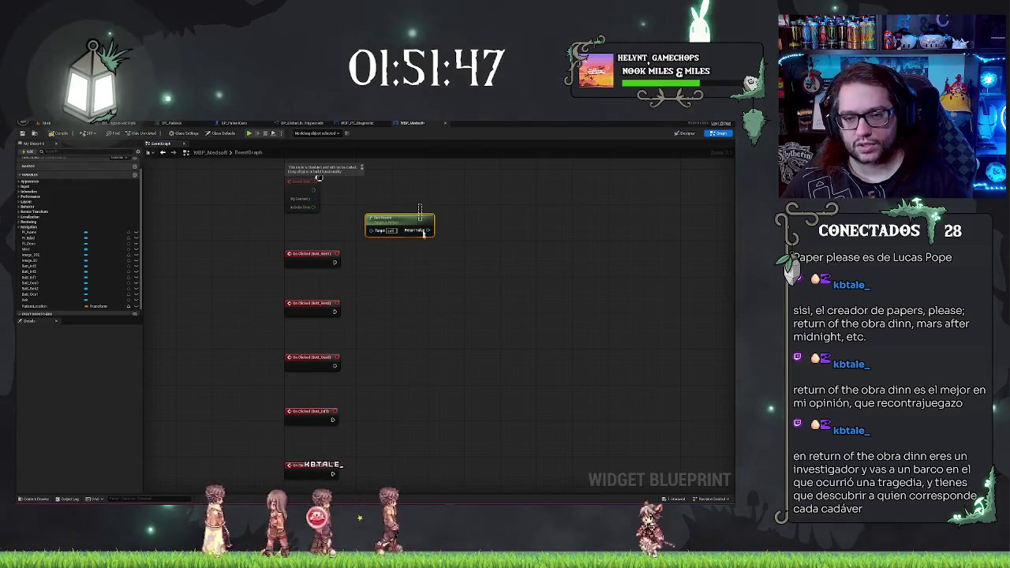
pyautogui.click(426, 279)
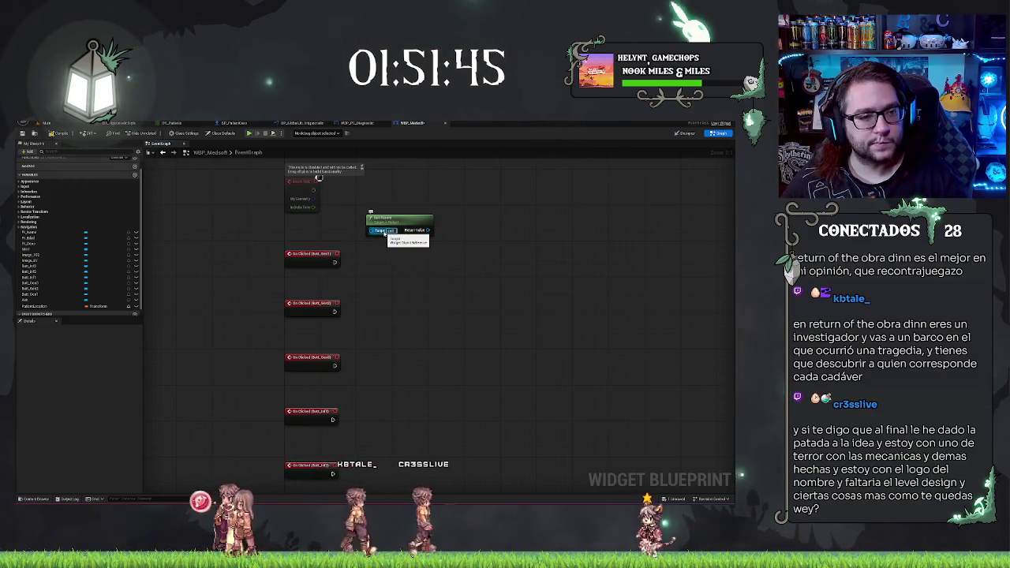
pyautogui.rightClick(493, 215)
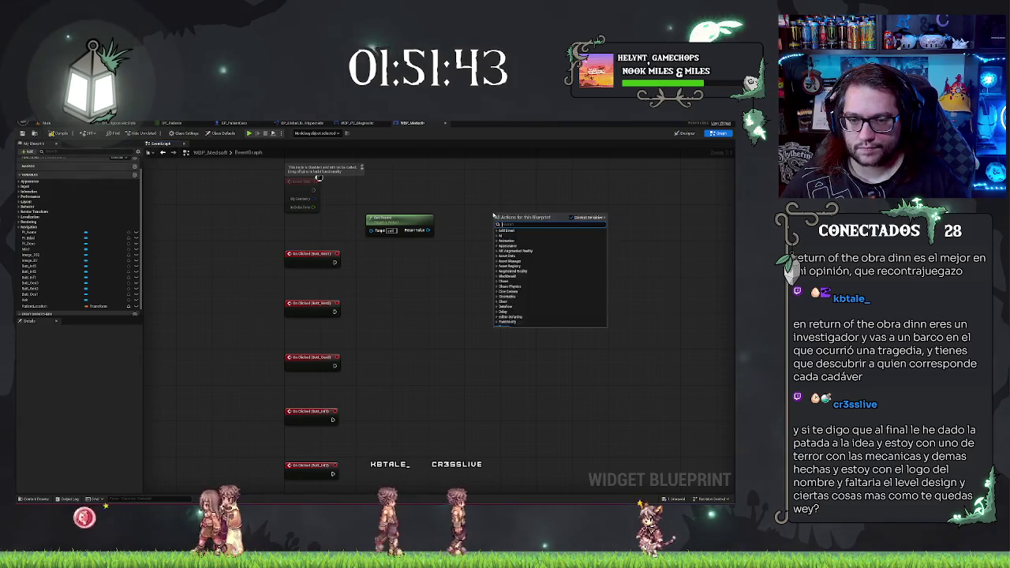
pyautogui.write('cast to')
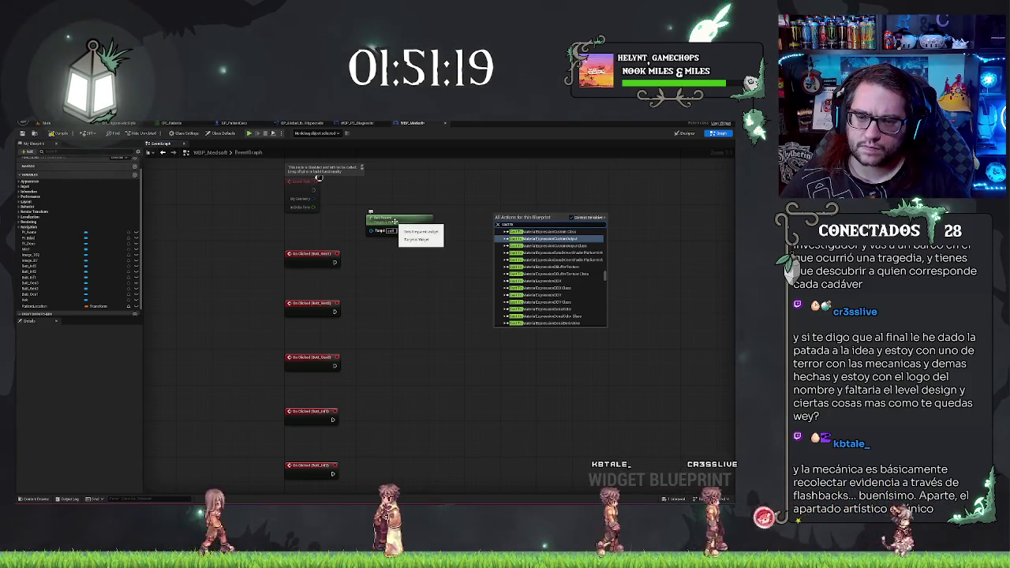
pyautogui.moveTo(396, 221); pyautogui.dragTo(415, 224)
pyautogui.press('Delete')
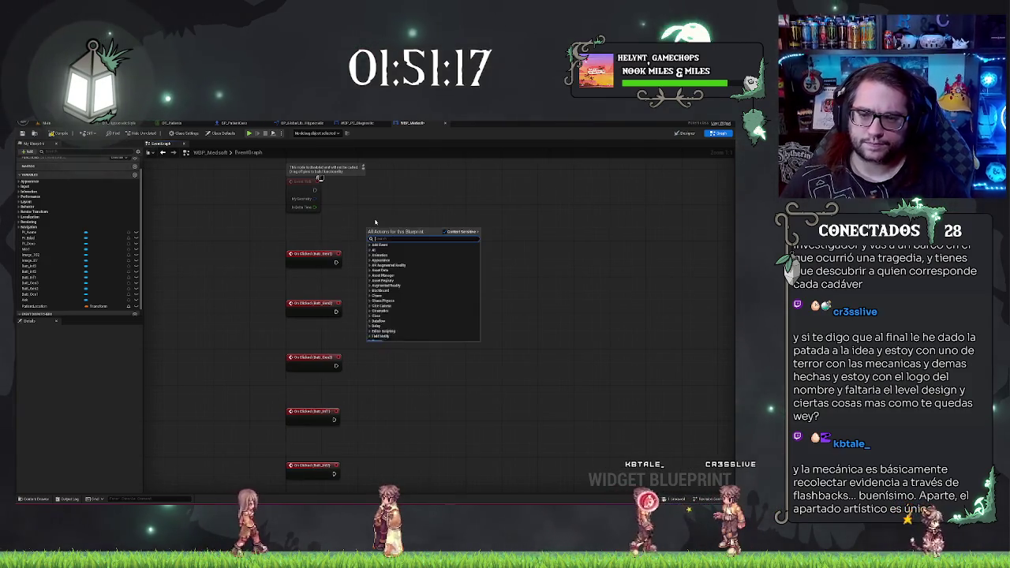
# Add a Self reference and a Cast To WBP_PC_Diagnostic node wired from it.
pyautogui.rightClick(368, 228)
pyautogui.write('self')
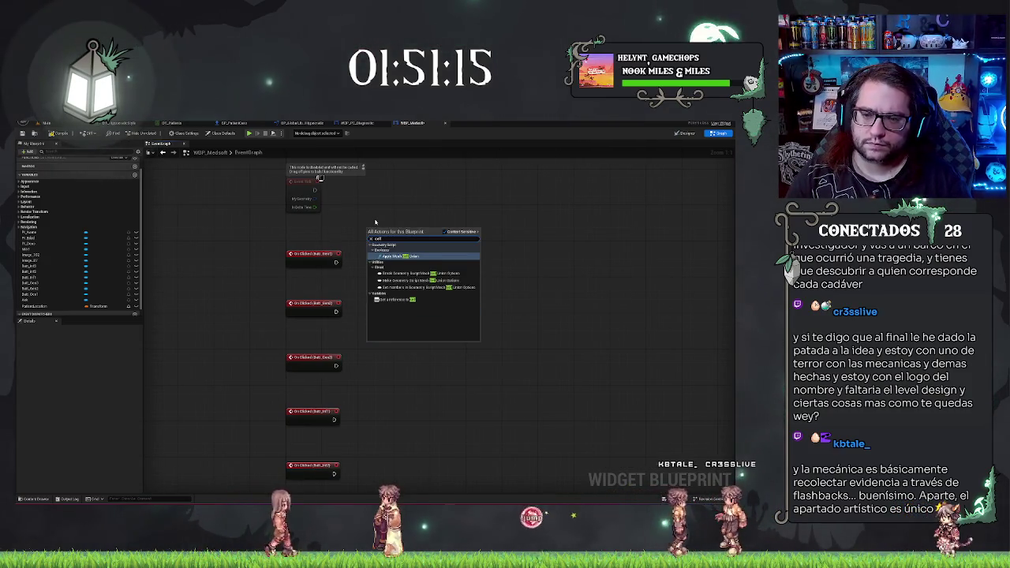
pyautogui.press('Escape')
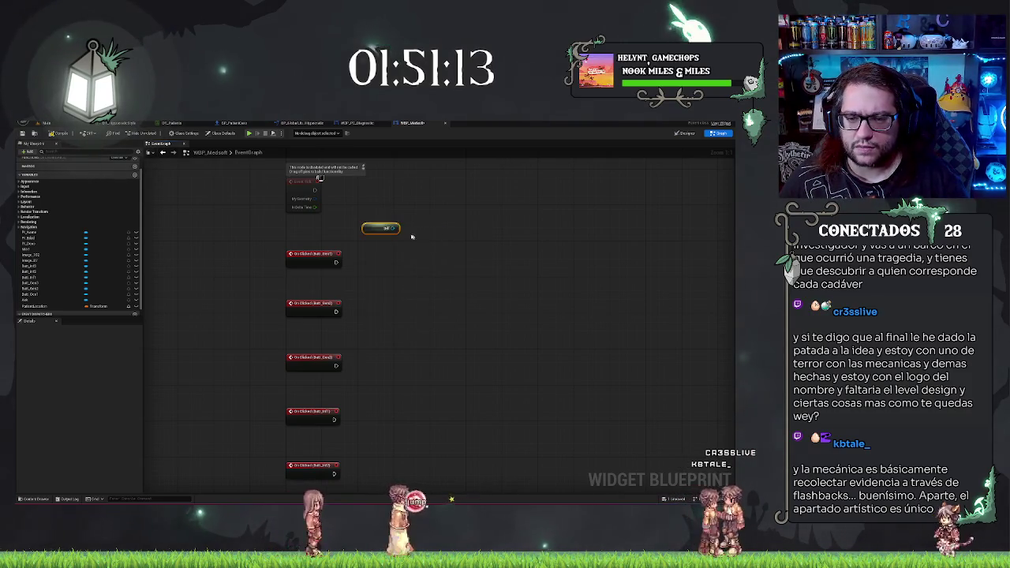
pyautogui.moveTo(411, 229); pyautogui.dragTo(412, 231)
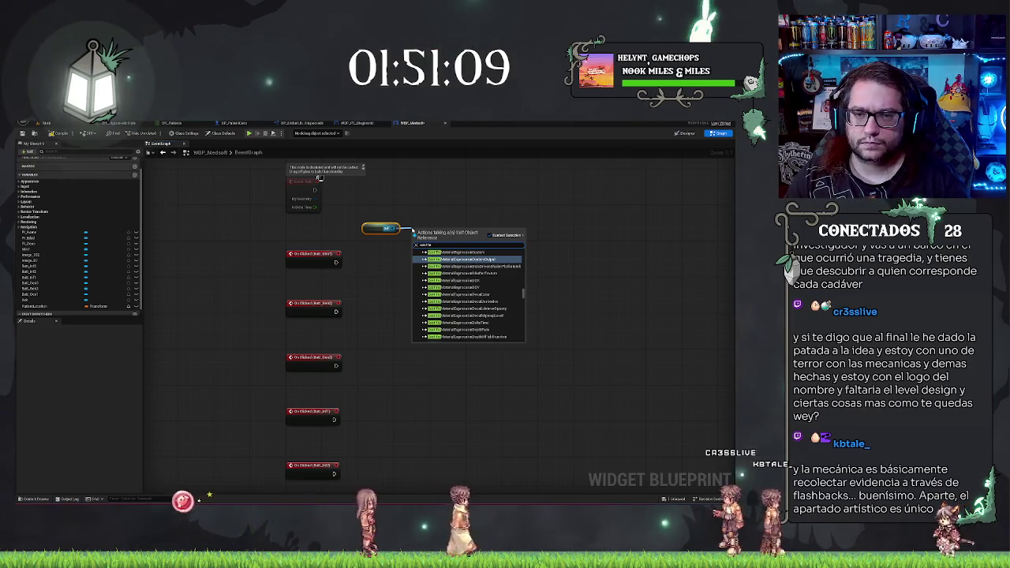
pyautogui.write('pc dia')
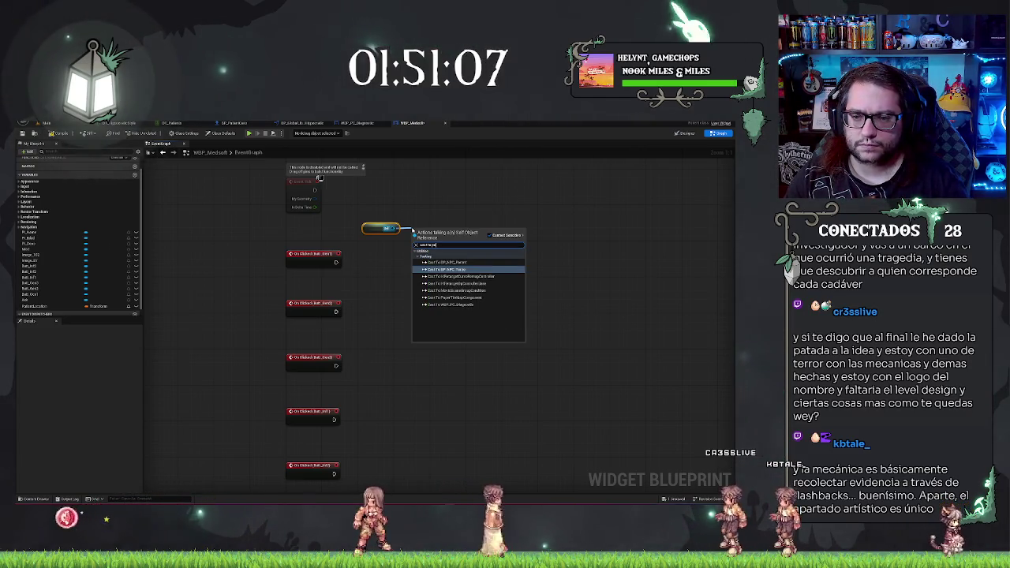
pyautogui.press('Return')
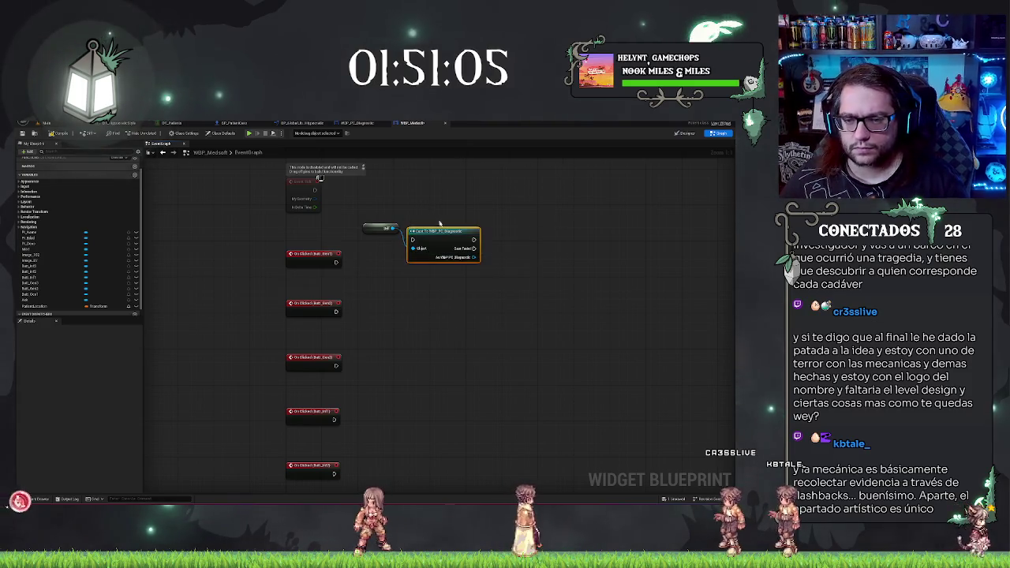
# Convert the cast to a pure cast and align the Self node with its Object input.
pyautogui.rightClick(441, 232)
pyautogui.click(450, 251)
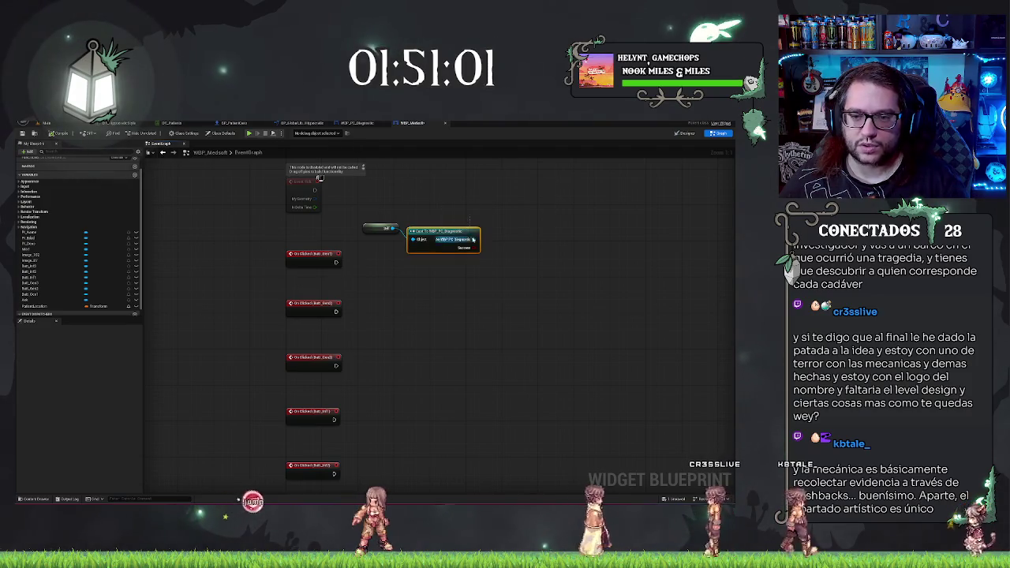
pyautogui.moveTo(383, 204); pyautogui.dragTo(439, 281)
pyautogui.press('q')
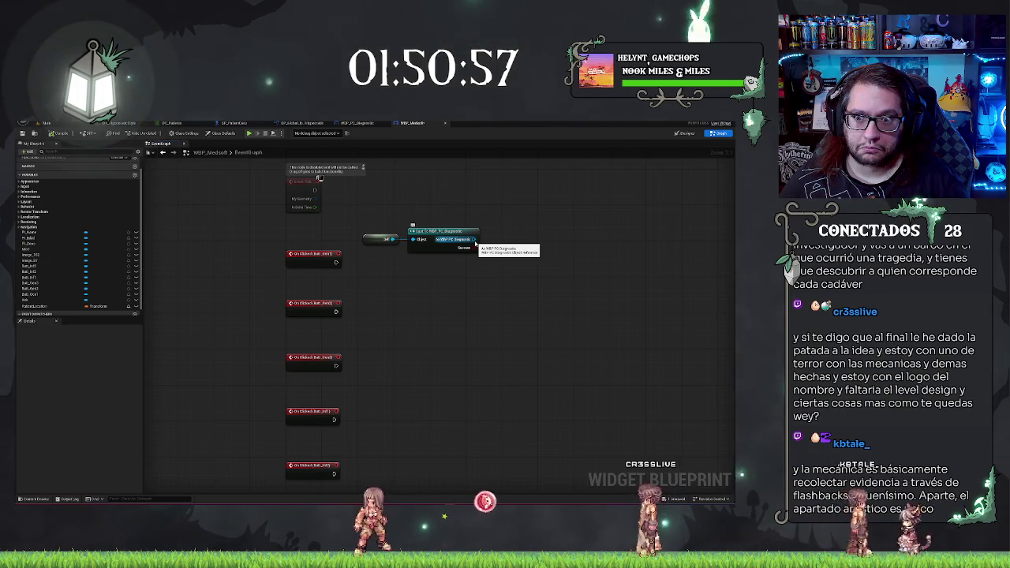
pyautogui.moveTo(474, 240); pyautogui.dragTo(498, 253)
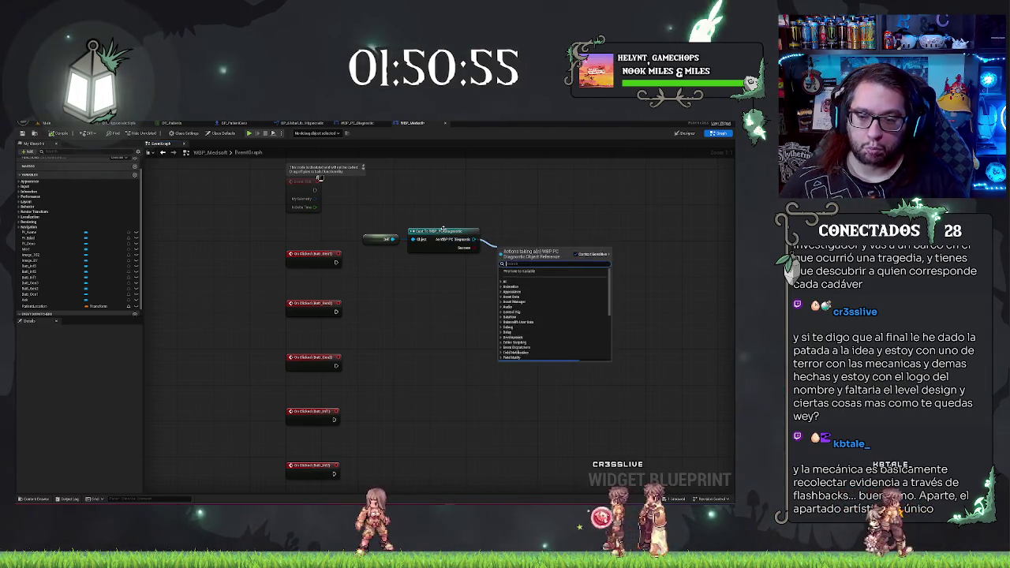
pyautogui.write('func')
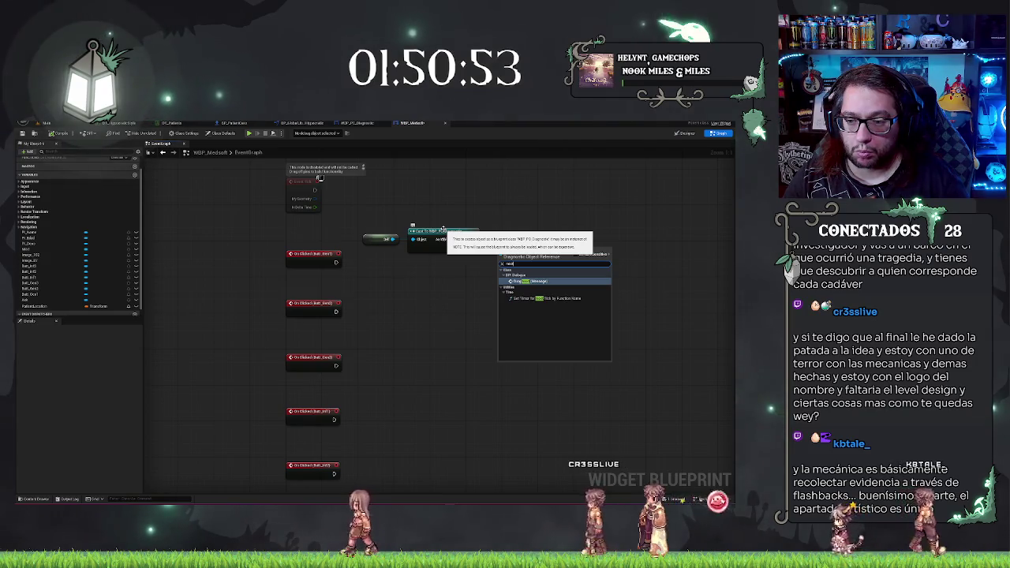
pyautogui.click(402, 189)
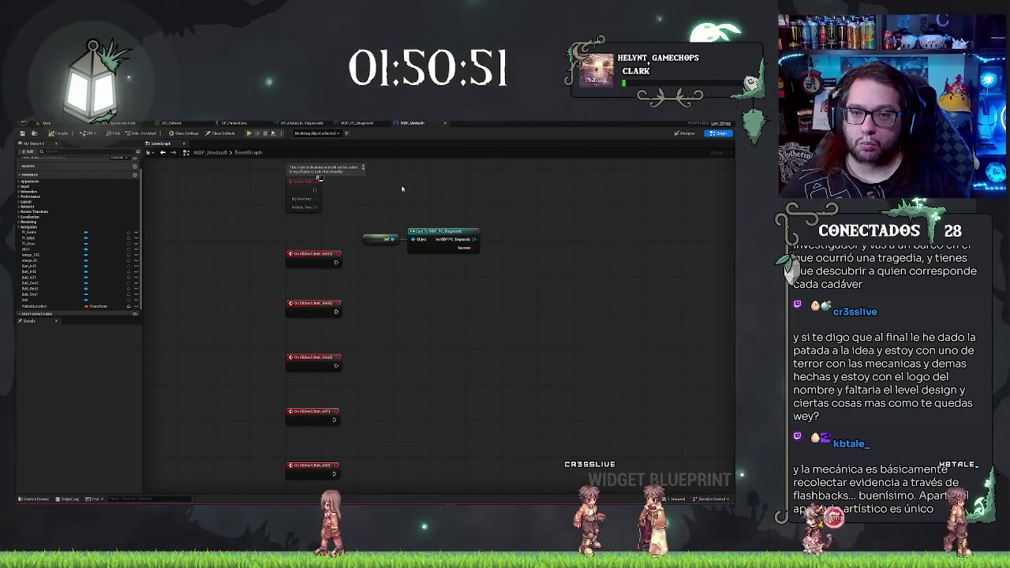
# Place the Branch below the cast and add two Print String nodes after its True output.
pyautogui.scroll(-5, 466, 365)
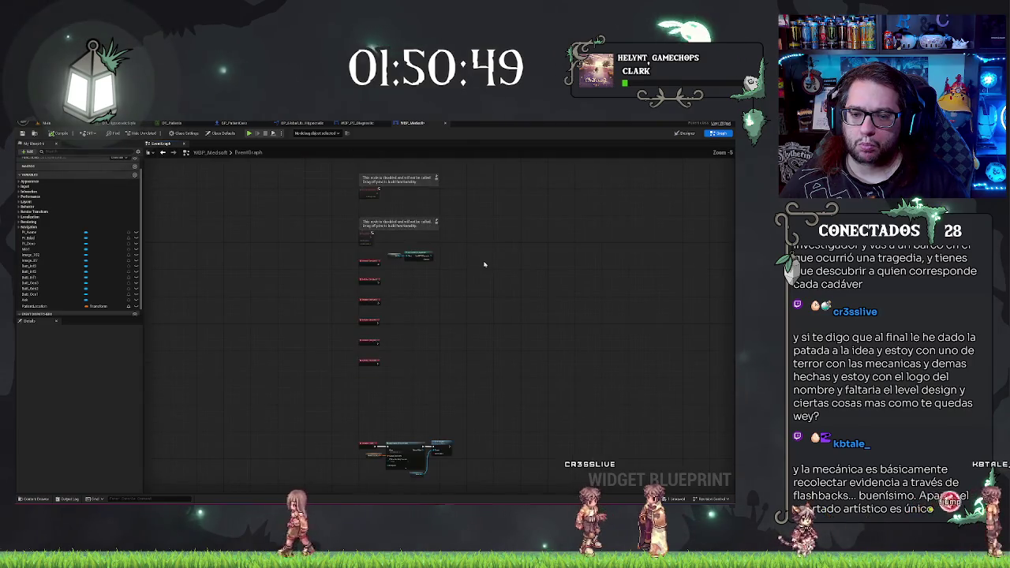
pyautogui.scroll(3, 422, 256)
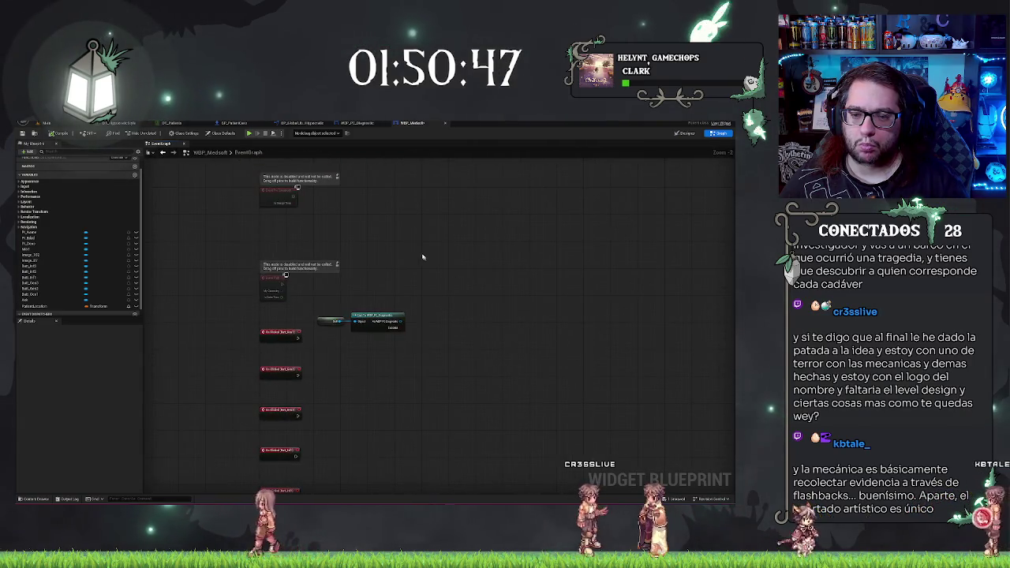
pyautogui.scroll(2, 422, 256)
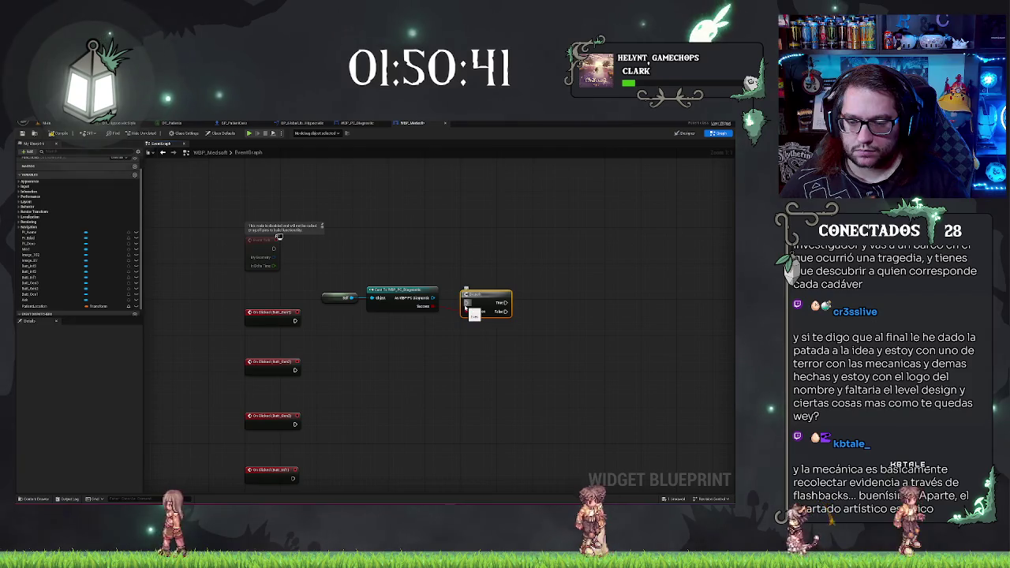
pyautogui.moveTo(462, 308)
pyautogui.mouseDown()
pyautogui.moveTo(338, 333)
pyautogui.moveTo(533, 299)
pyautogui.mouseUp()
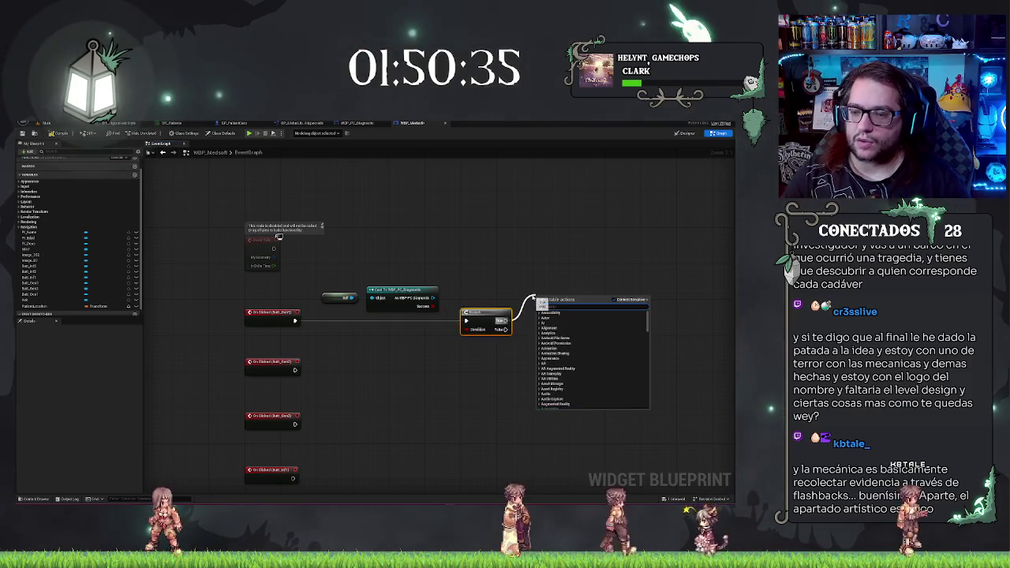
pyautogui.write('print')
pyautogui.press('Return')
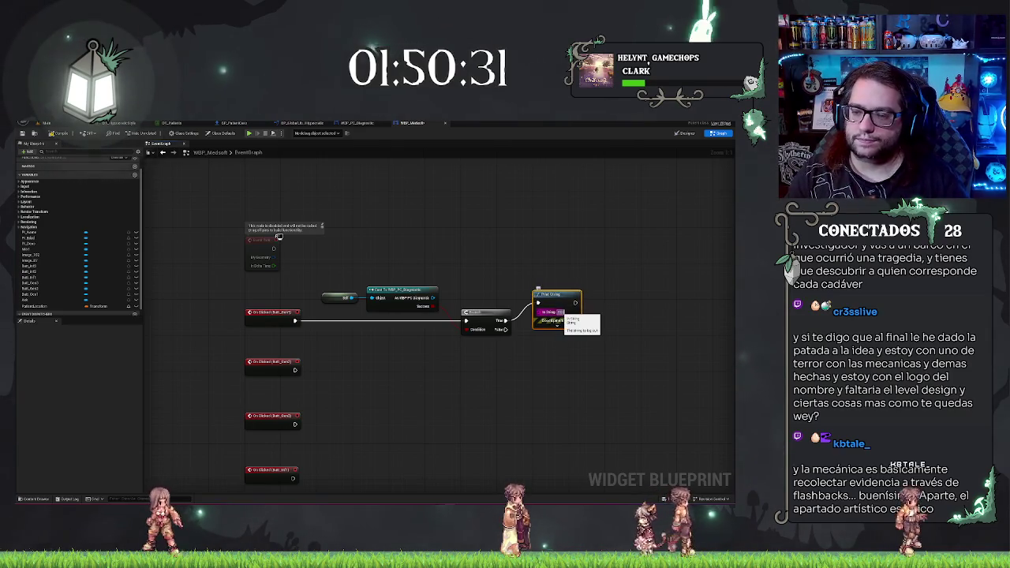
pyautogui.hotkey('ctrl', 'd')
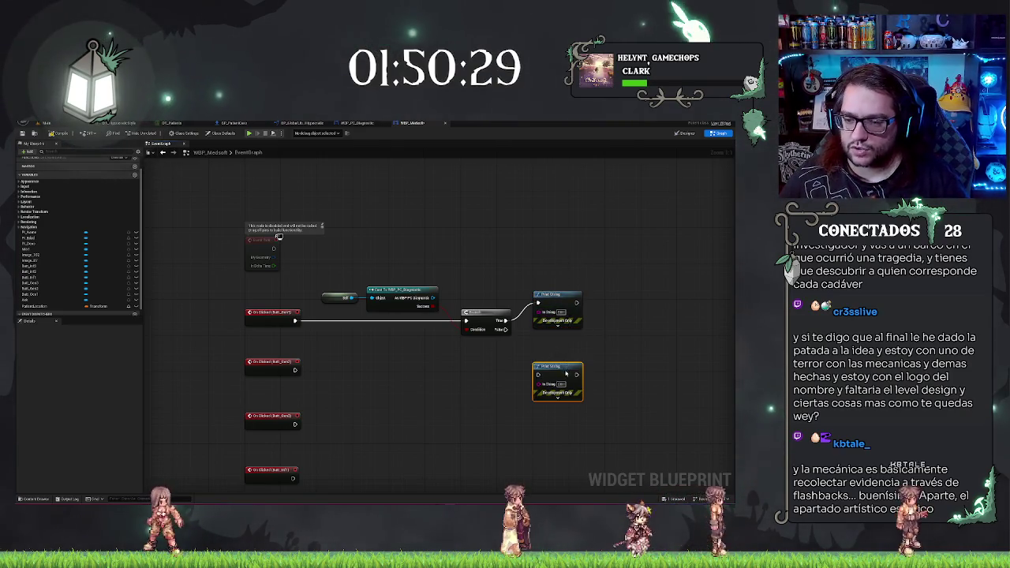
pyautogui.moveTo(566, 373); pyautogui.dragTo(566, 345)
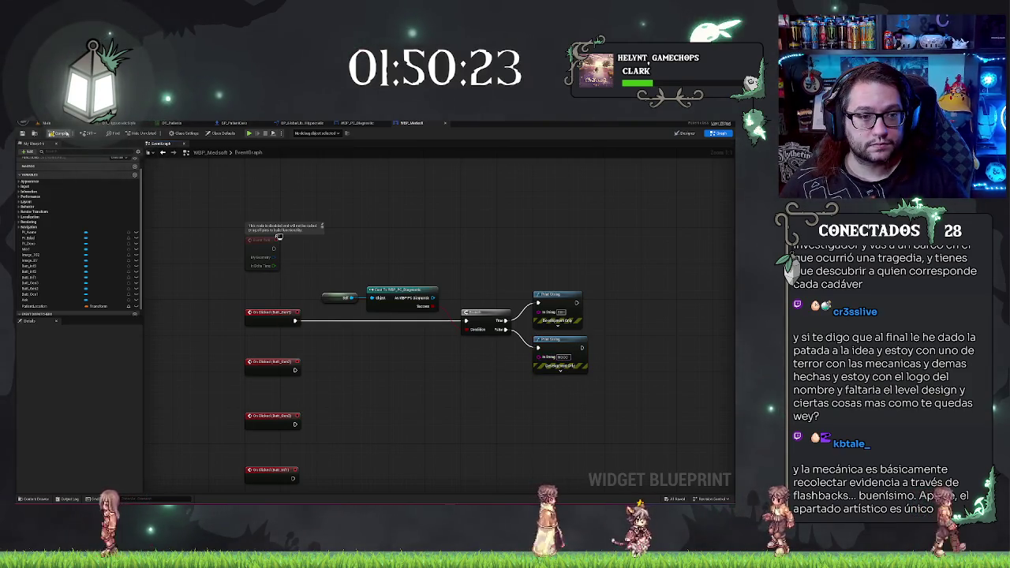
# Compile the widget blueprint and return to the main level editor.
pyautogui.click(59, 133)
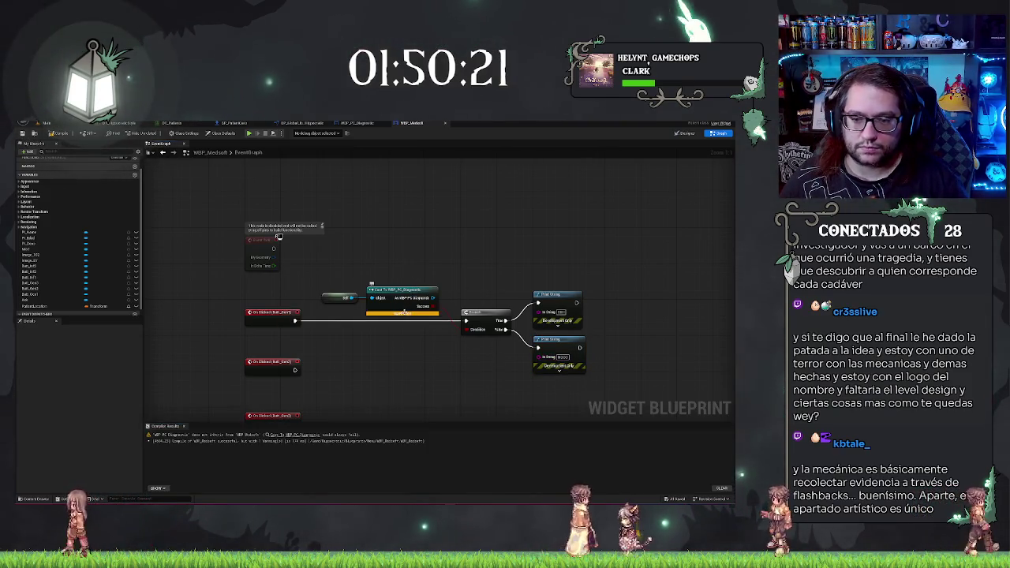
pyautogui.moveTo(404, 314)
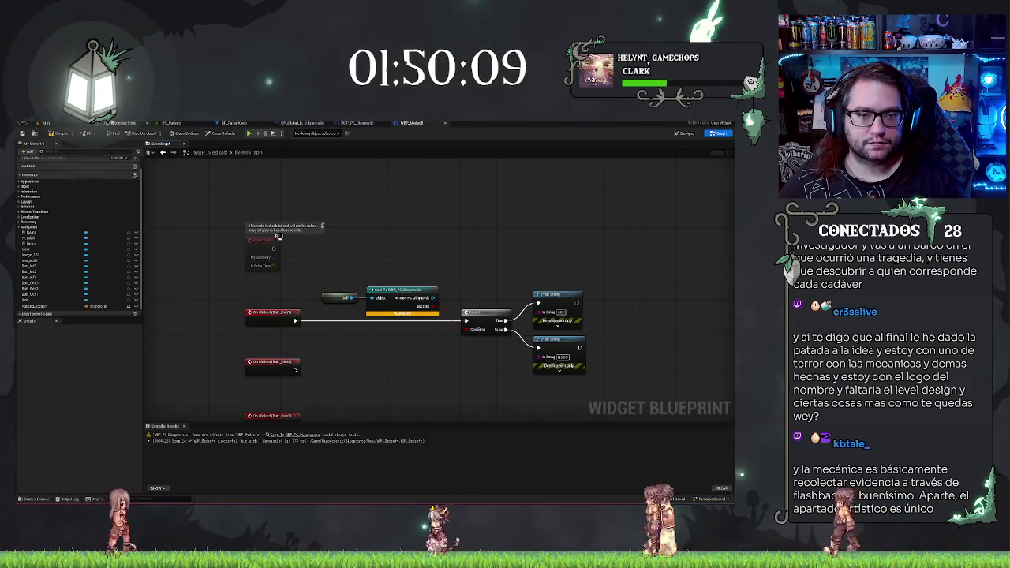
pyautogui.click(40, 123)
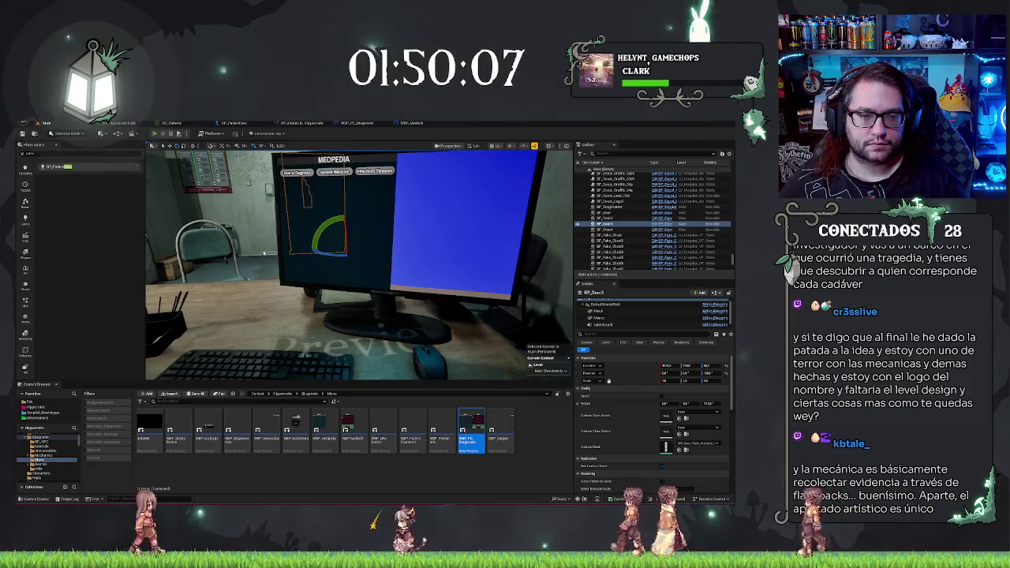
# Play-test the Medsoft screen in the editor, then stop and return to WBP_Medsoft.
pyautogui.hotkey('alt', 'p')
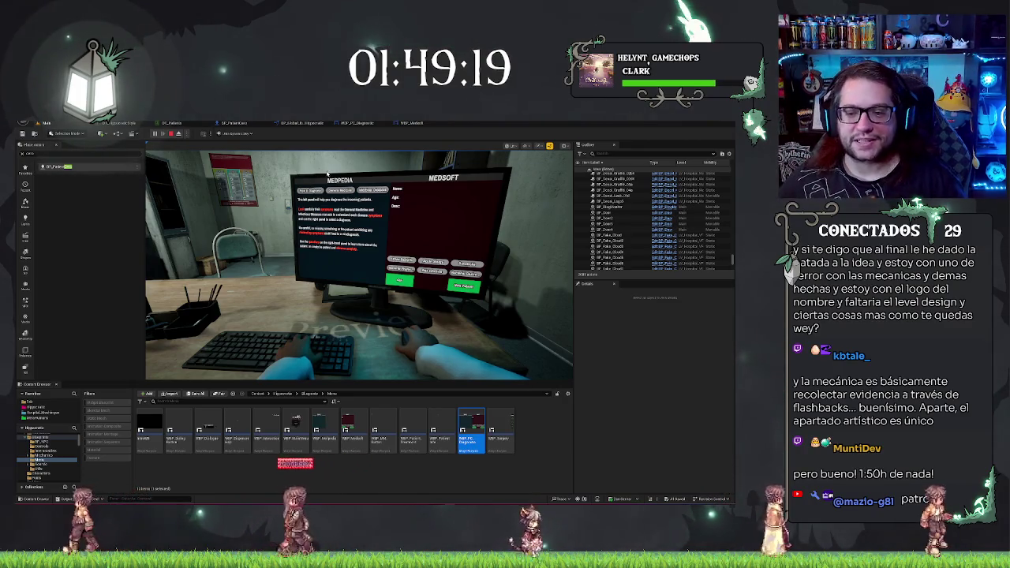
pyautogui.press('Escape')
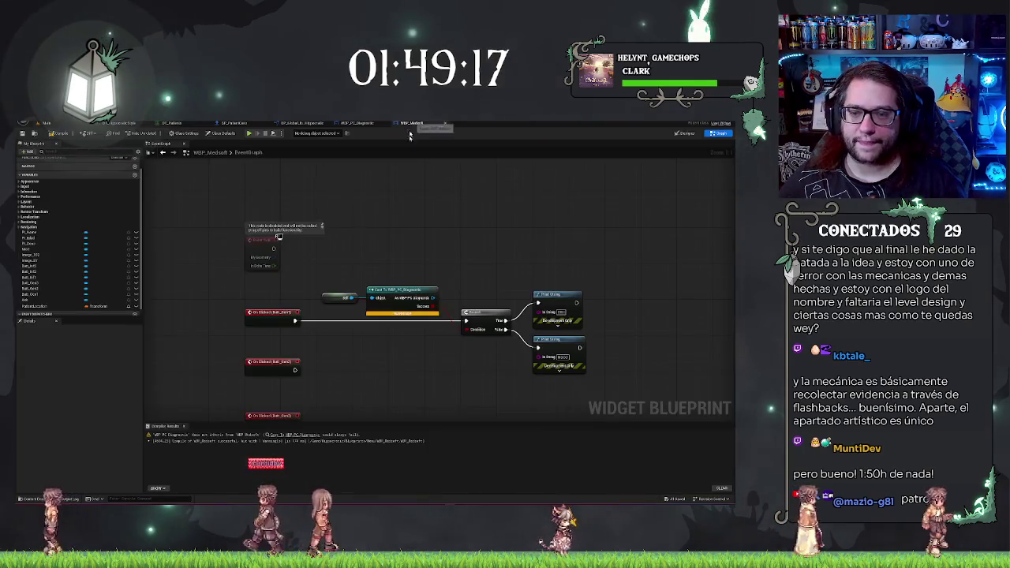
# Add a Get Parent node off Self feeding the cast, arrange the nodes, and compile.
pyautogui.moveTo(367, 314); pyautogui.dragTo(369, 274)
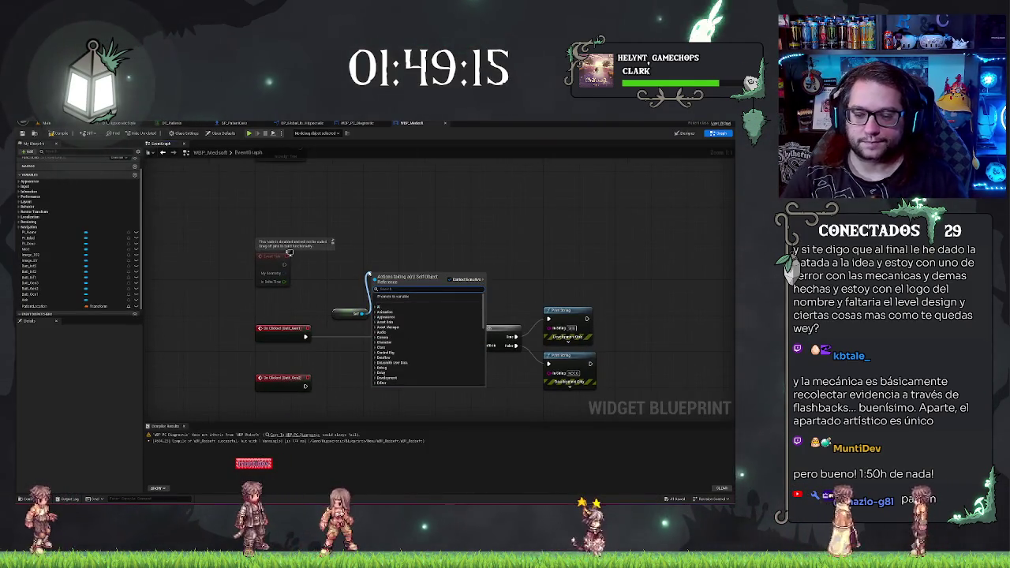
pyautogui.write('parent')
pyautogui.press('Return')
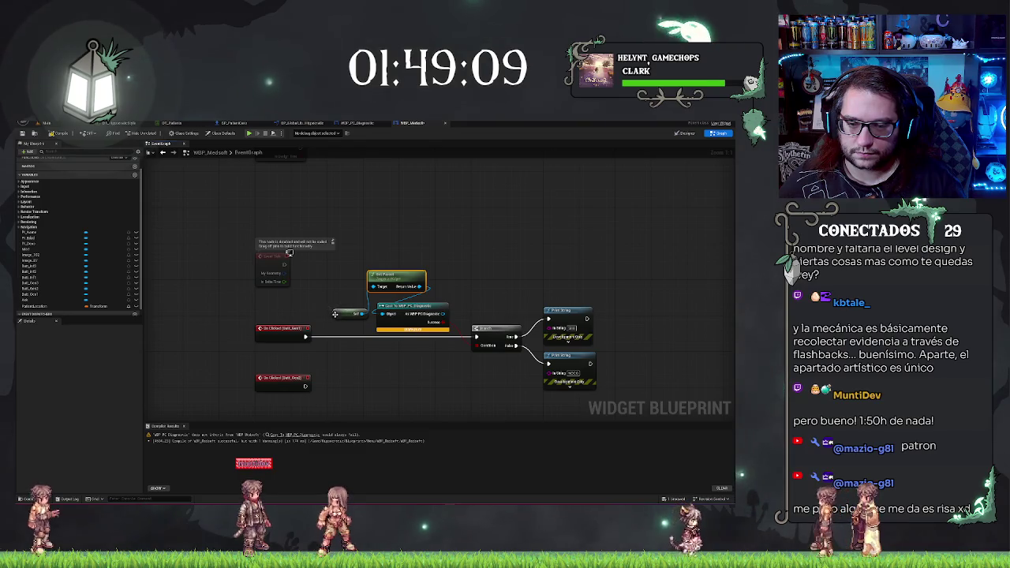
pyautogui.moveTo(344, 314); pyautogui.dragTo(274, 314)
pyautogui.moveTo(383, 275); pyautogui.dragTo(327, 308)
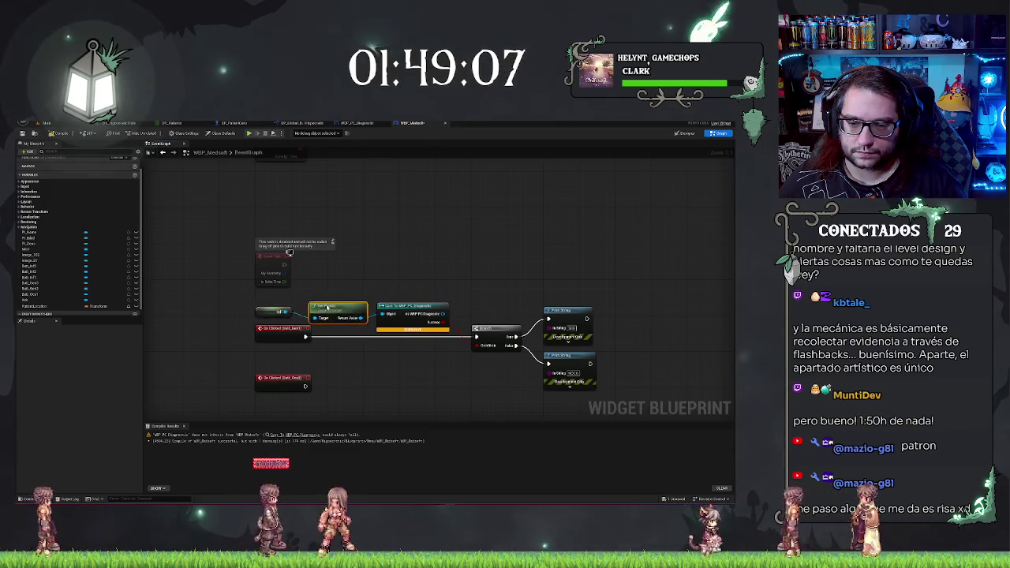
pyautogui.moveTo(255, 299); pyautogui.dragTo(407, 322)
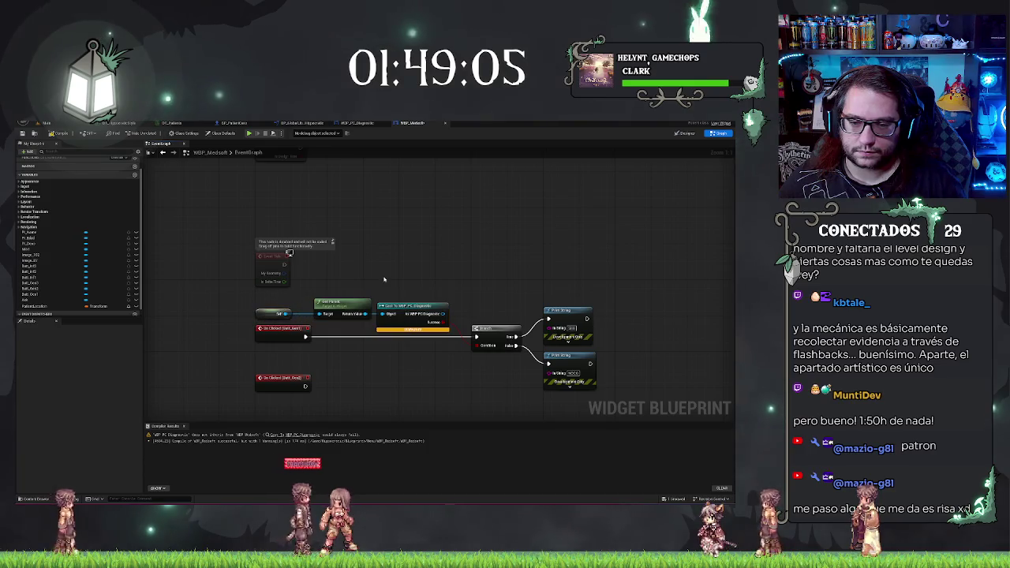
pyautogui.click(56, 135)
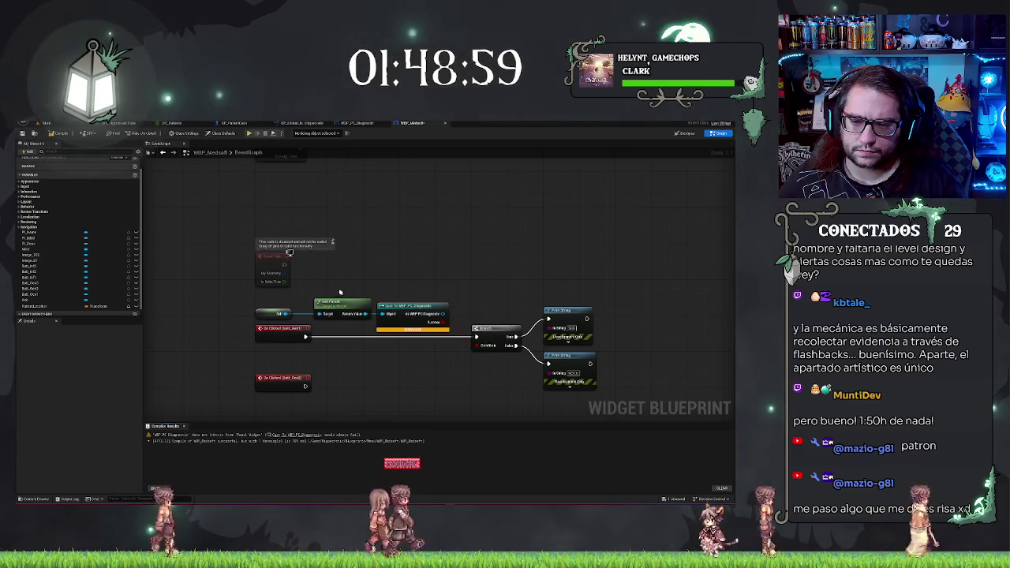
# Wire Get Parent into a new Cast To WBP_PC_Diagnostic node, then view WBP_PC_Diagnostic.
pyautogui.moveTo(340, 304); pyautogui.dragTo(336, 302)
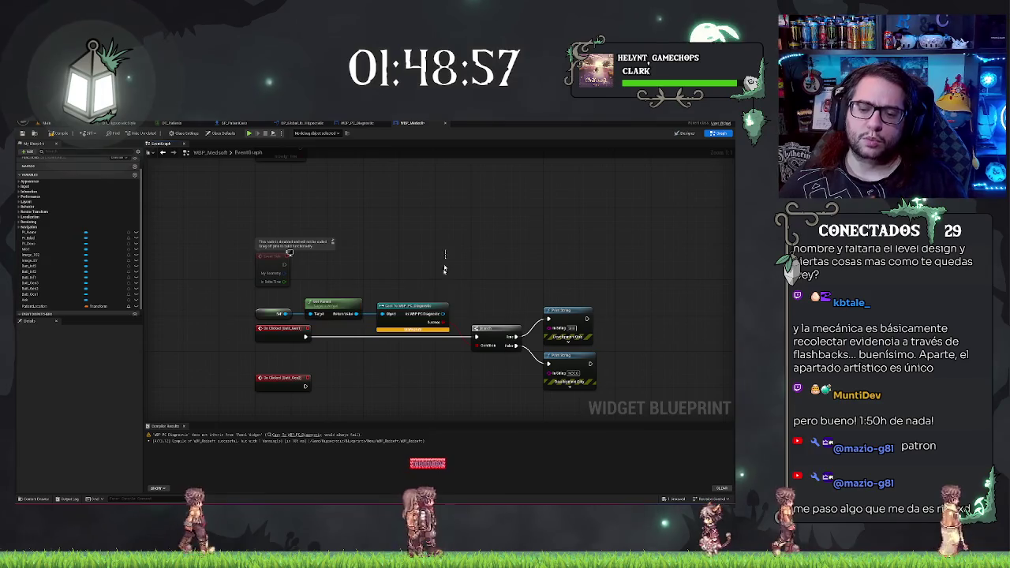
pyautogui.click(413, 308)
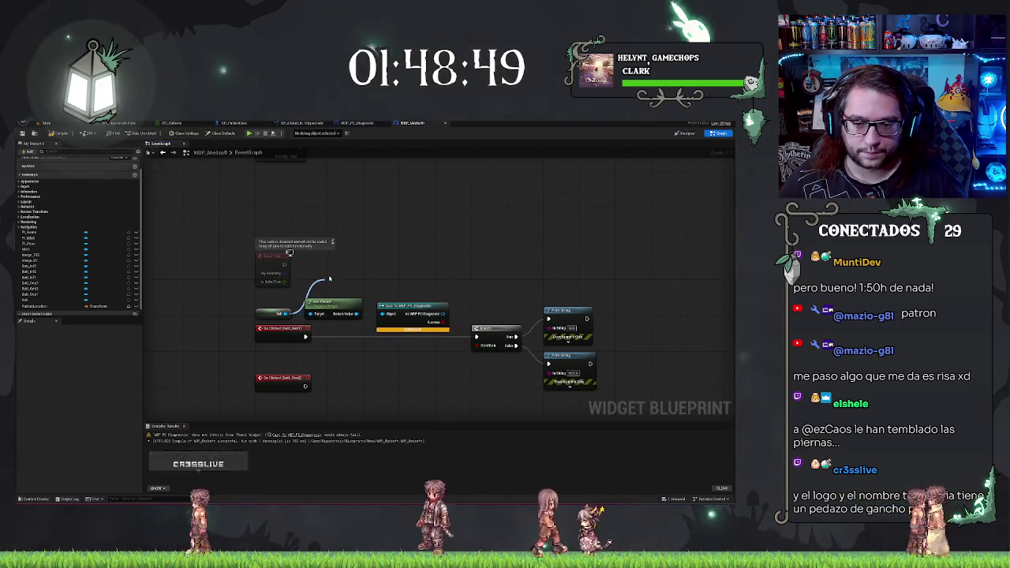
pyautogui.moveTo(310, 314); pyautogui.dragTo(330, 280)
pyautogui.write('ocd')
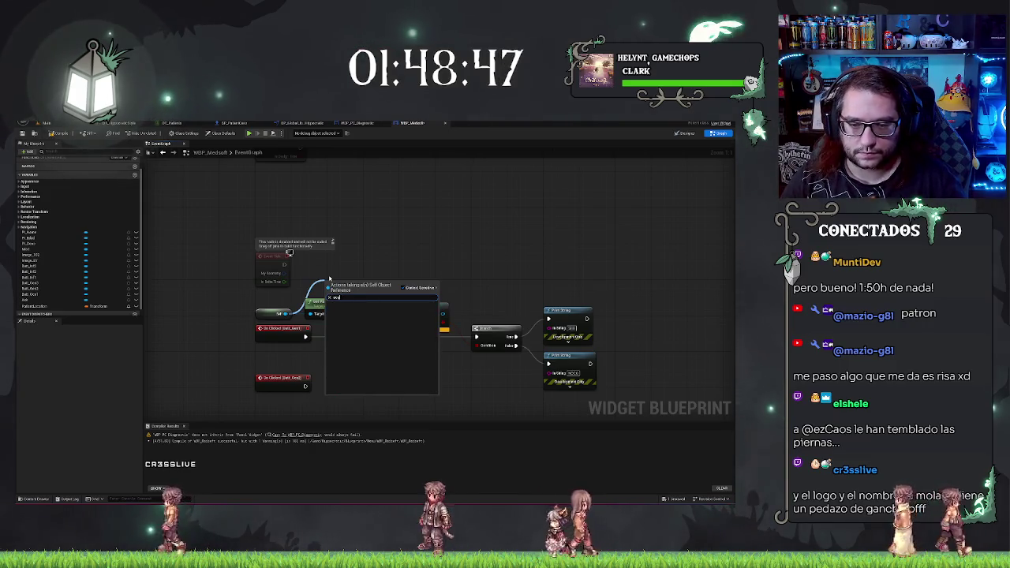
pyautogui.write('or')
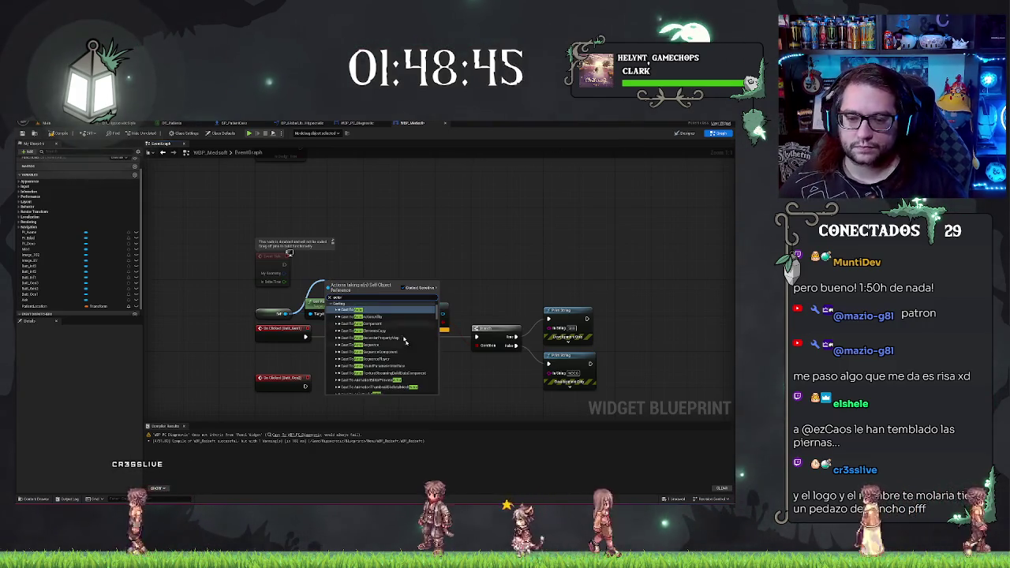
pyautogui.scroll(-5, 392, 339)
pyautogui.scroll(-3, 392, 339)
pyautogui.click(387, 347)
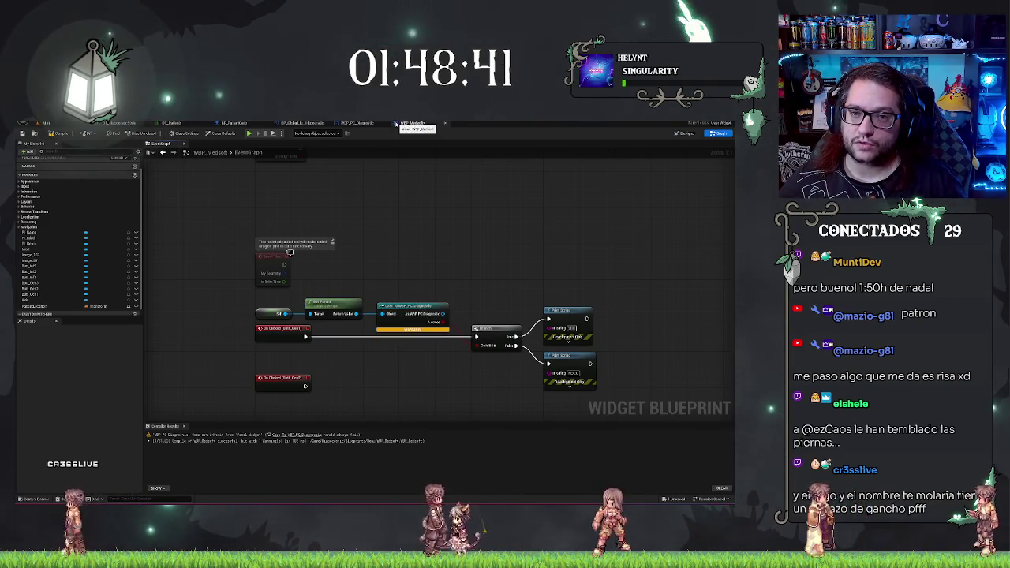
pyautogui.click(356, 124)
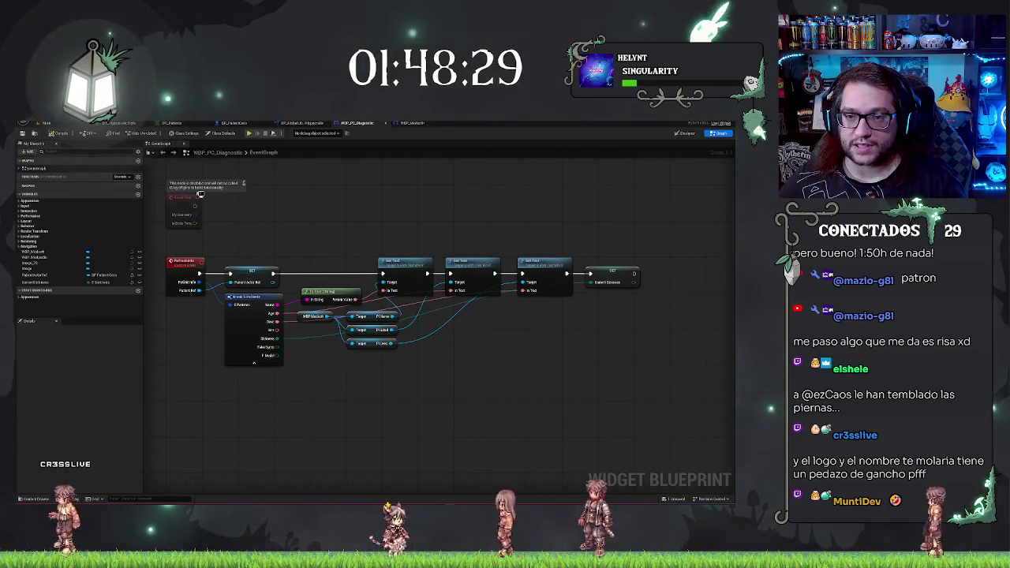
# Add a PC_Ref variable to WBP_Medsoft typed as a WBP_PC_Diagnostic object reference.
pyautogui.click(411, 123)
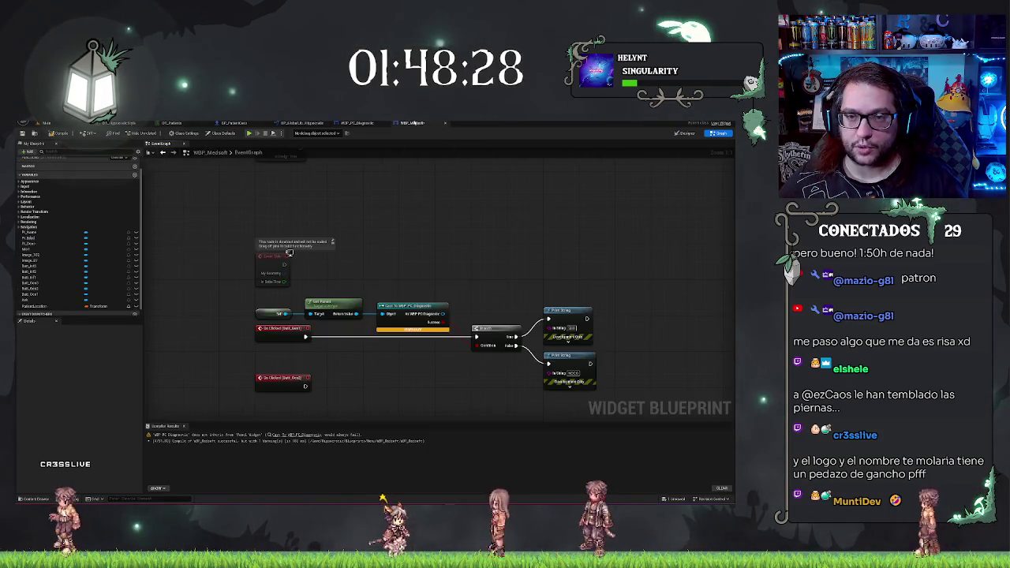
pyautogui.click(135, 176)
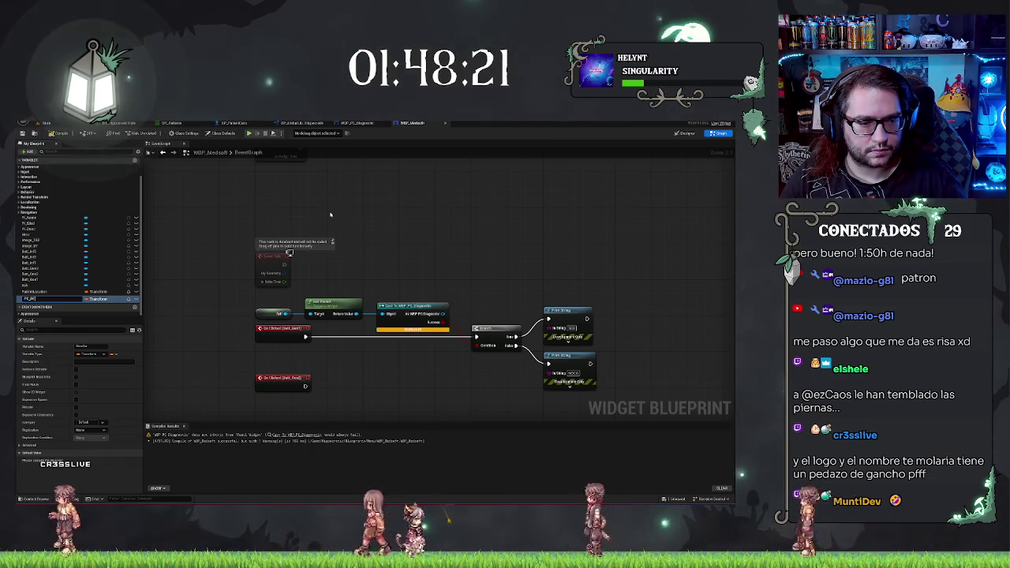
pyautogui.click(95, 300)
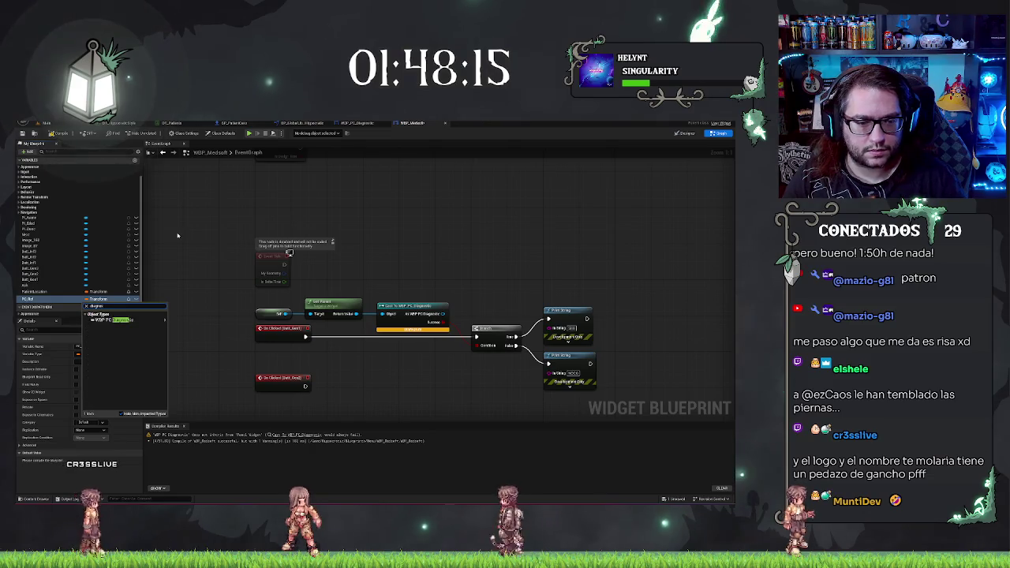
pyautogui.write('diagnostic')
pyautogui.click(188, 321)
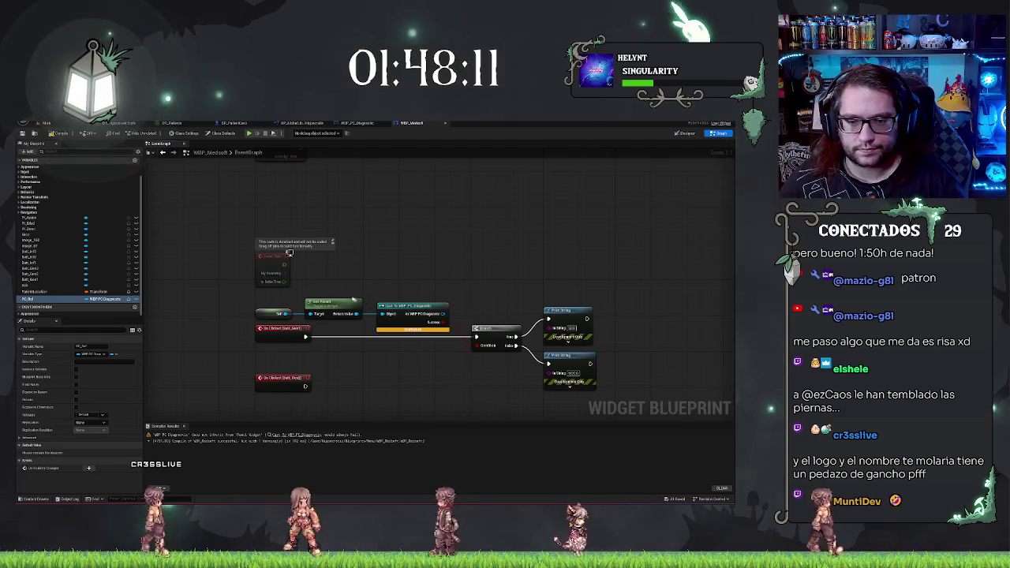
# Delete the Set, Cast, Branch and Print String nodes from WBP_Medsoft's click logic.
pyautogui.moveTo(267, 293); pyautogui.dragTo(411, 307)
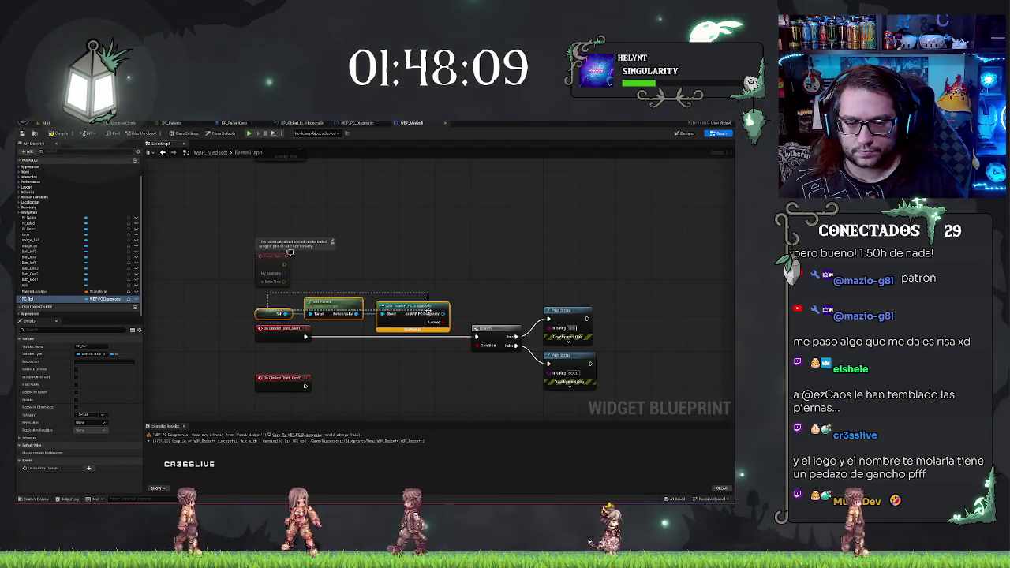
pyautogui.press('Delete')
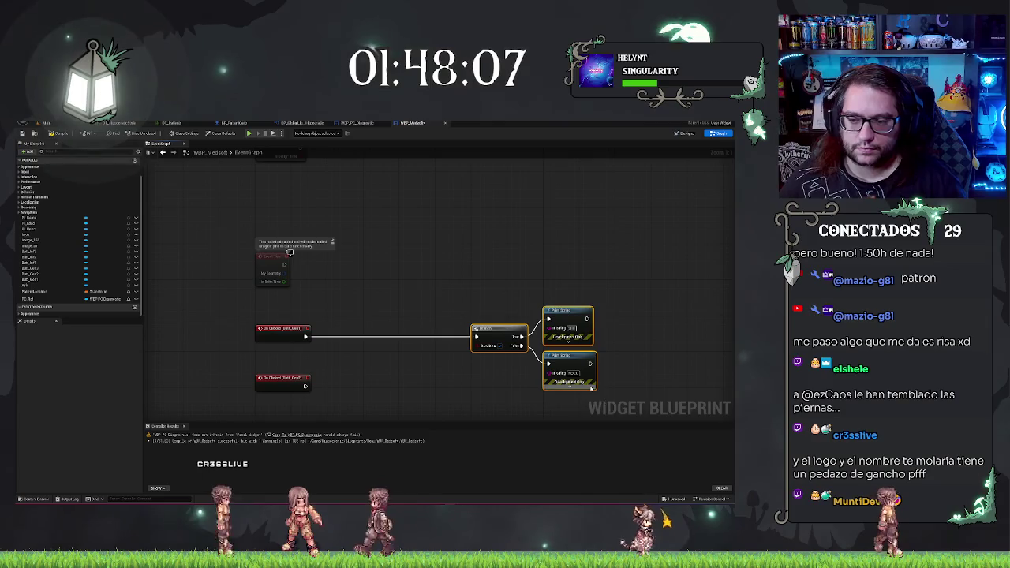
pyautogui.moveTo(438, 291); pyautogui.dragTo(590, 388)
pyautogui.press('Delete')
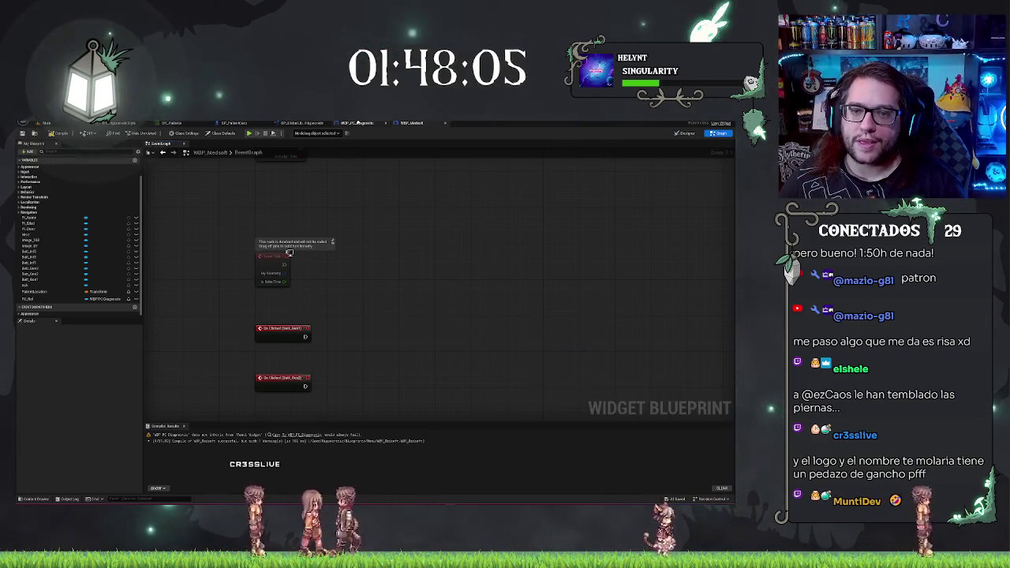
pyautogui.click(357, 123)
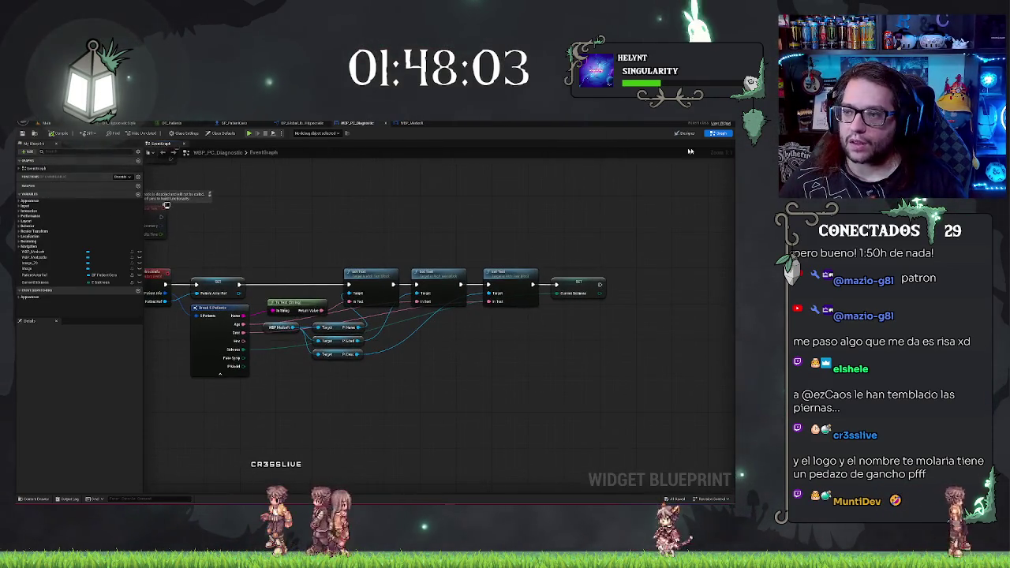
# In WBP_PC_Diagnostic, add a WBP_Medsoft getter with a Set PC Ref node wired to it.
pyautogui.moveTo(709, 139)
pyautogui.mouseDown()
pyautogui.moveTo(447, 235)
pyautogui.moveTo(442, 268)
pyautogui.moveTo(466, 237)
pyautogui.moveTo(508, 125)
pyautogui.moveTo(474, 187)
pyautogui.moveTo(491, 322)
pyautogui.mouseUp()
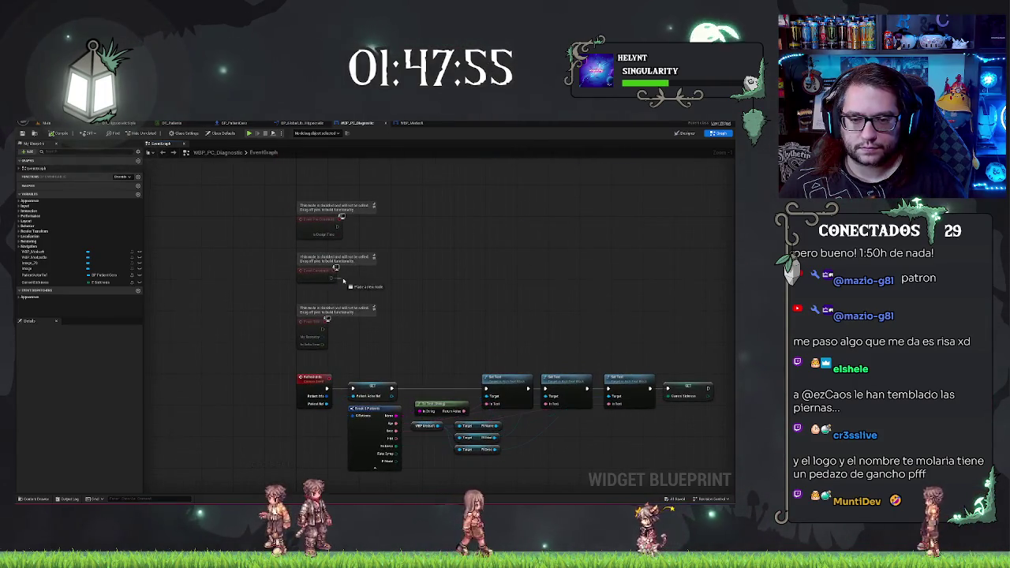
pyautogui.rightClick(362, 279)
pyautogui.press('Escape')
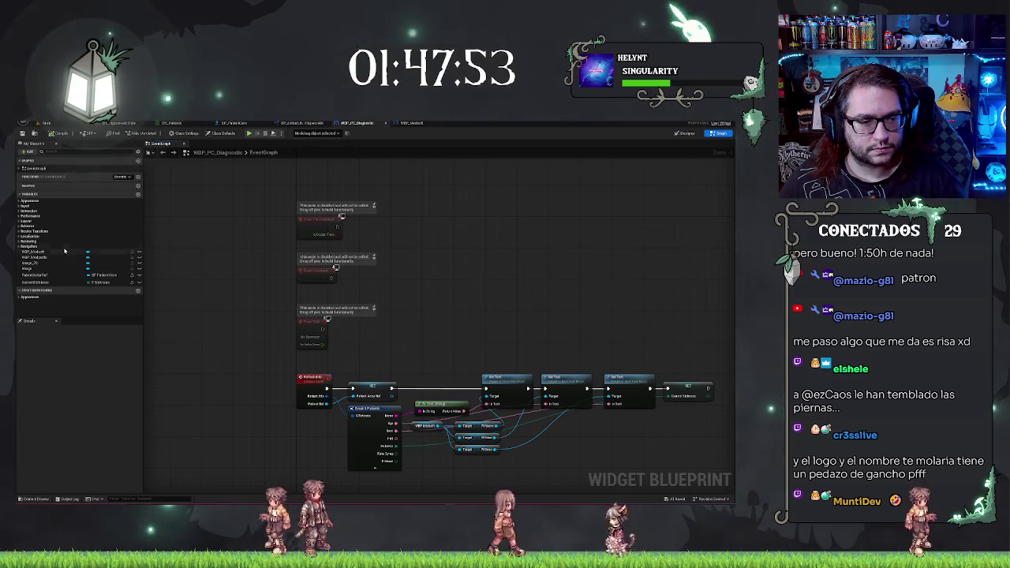
pyautogui.moveTo(38, 253); pyautogui.dragTo(390, 304)
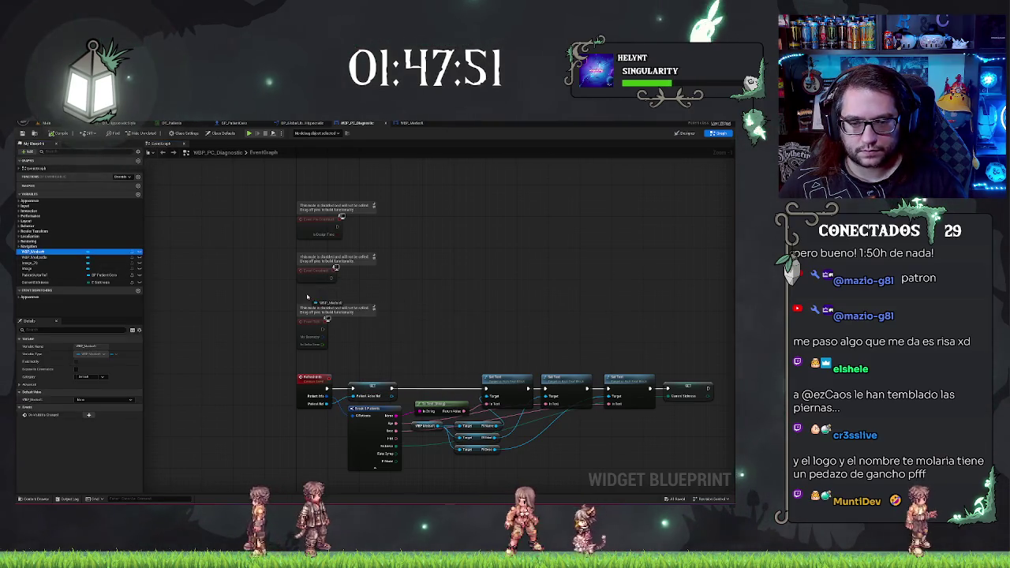
pyautogui.moveTo(308, 297); pyautogui.dragTo(354, 271)
pyautogui.write('setst')
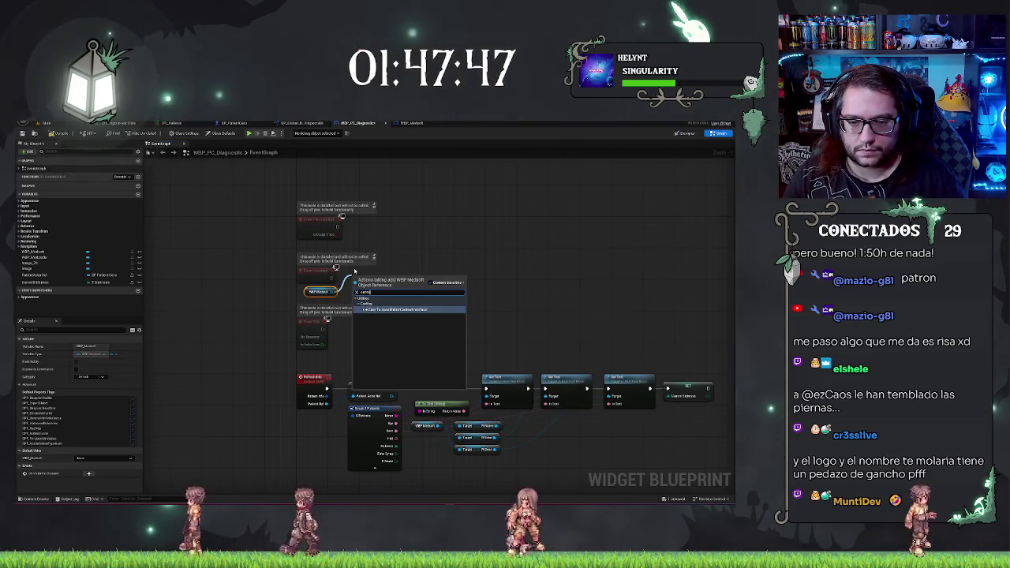
pyautogui.press('BackSpace')
pyautogui.press('BackSpace')
pyautogui.press('BackSpace')
pyautogui.write('setpc')
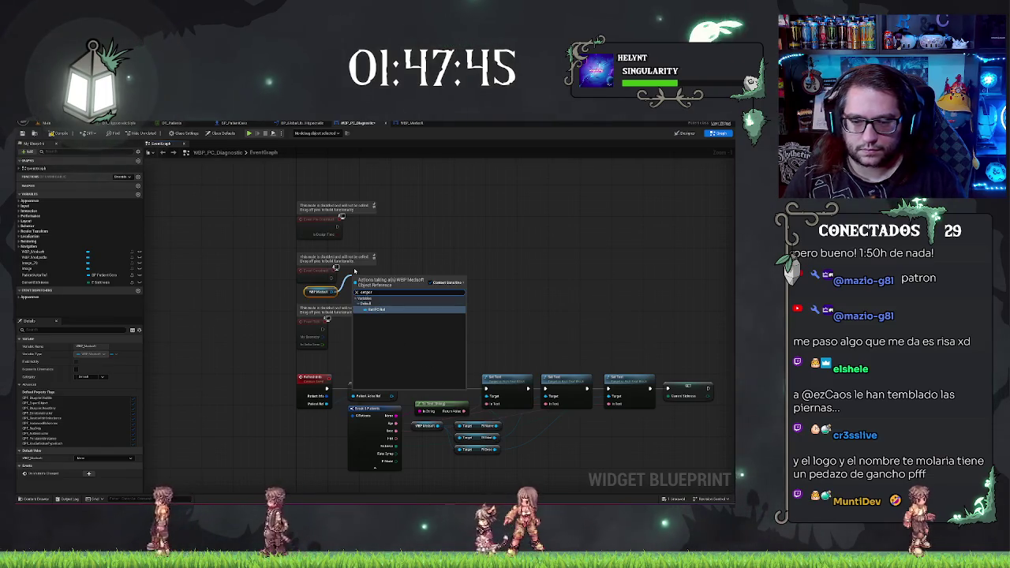
pyautogui.press('Return')
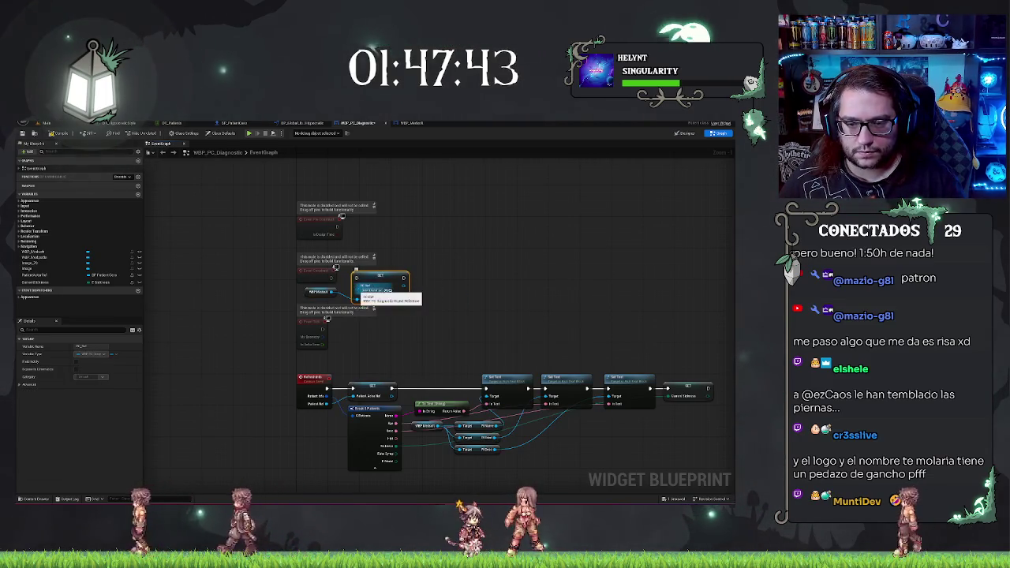
# Feed a Self reference into Set PC Ref, tidy the nodes, and return to the level view.
pyautogui.moveTo(373, 278)
pyautogui.mouseDown()
pyautogui.moveTo(389, 266)
pyautogui.moveTo(356, 282)
pyautogui.mouseUp()
pyautogui.press('Return')
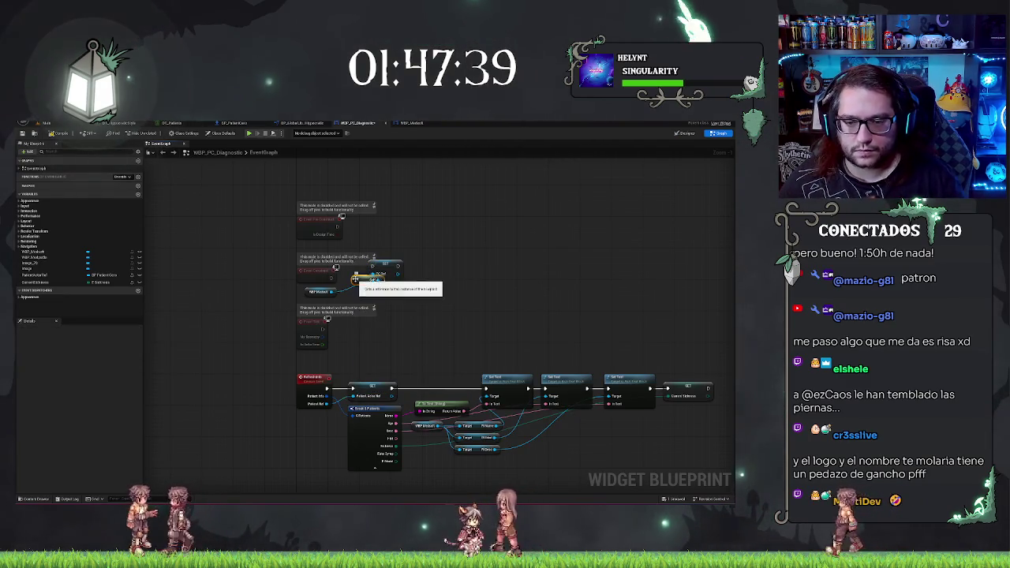
pyautogui.hotkey('ctrl', 'z')
pyautogui.click(293, 292)
pyautogui.moveTo(311, 295); pyautogui.dragTo(281, 307)
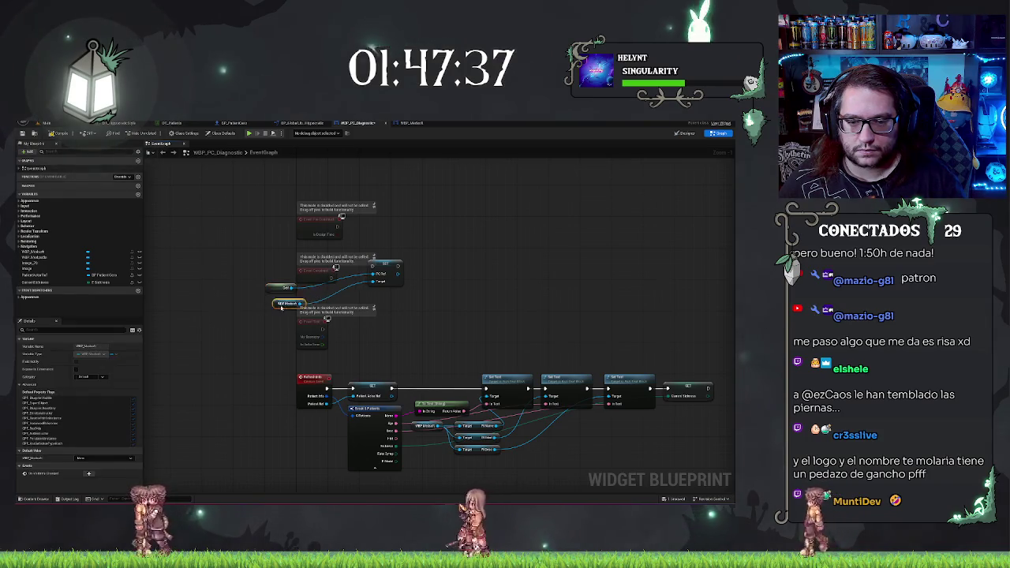
pyautogui.moveTo(382, 269); pyautogui.dragTo(352, 278)
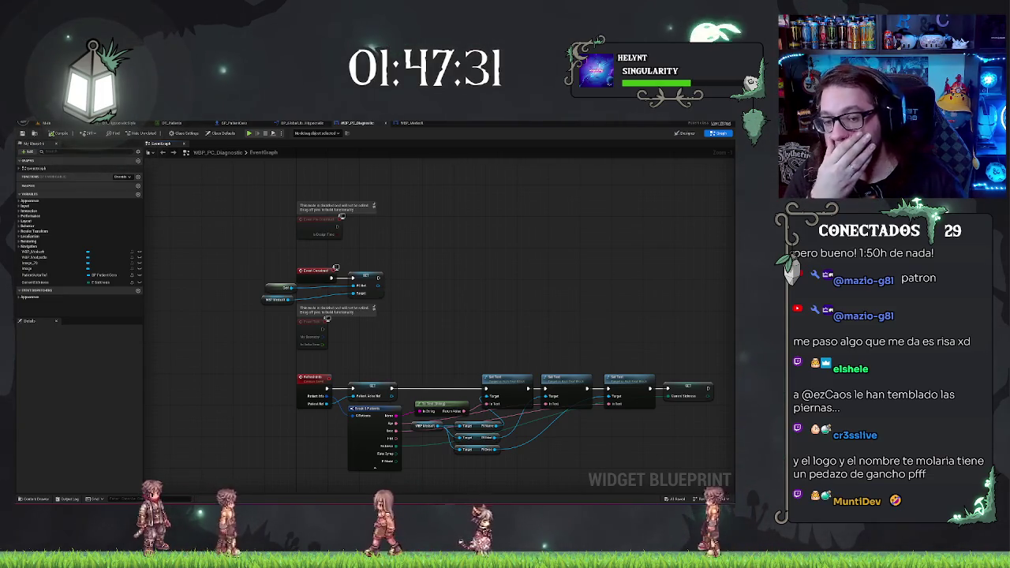
pyautogui.moveTo(252, 272); pyautogui.dragTo(264, 319)
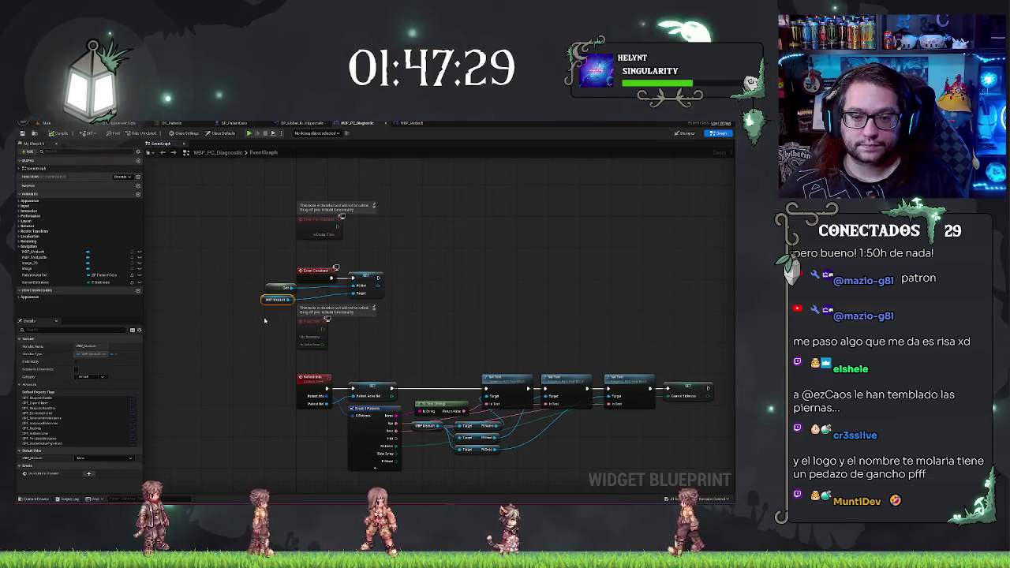
pyautogui.moveTo(249, 278); pyautogui.dragTo(275, 331)
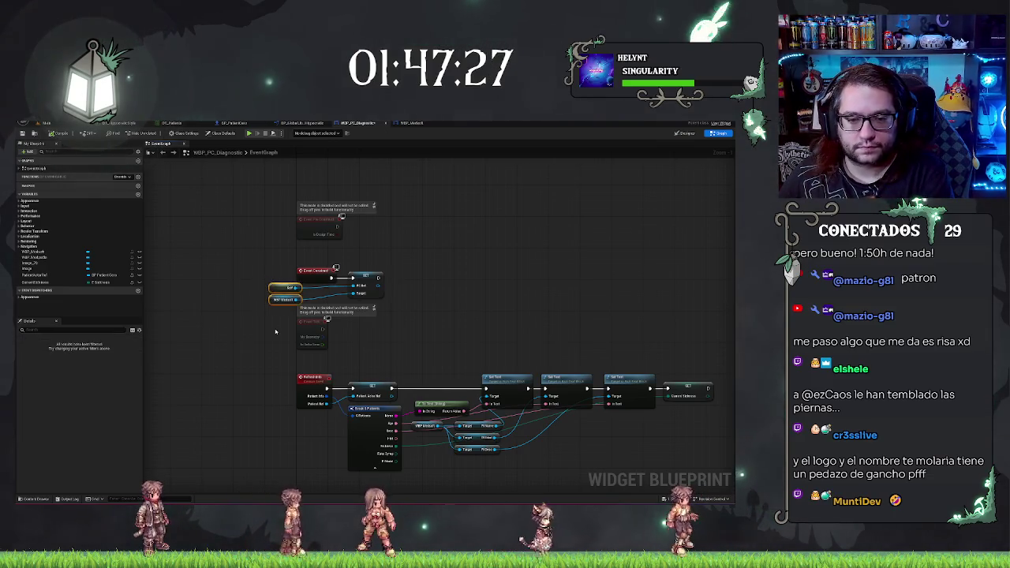
pyautogui.click(411, 301)
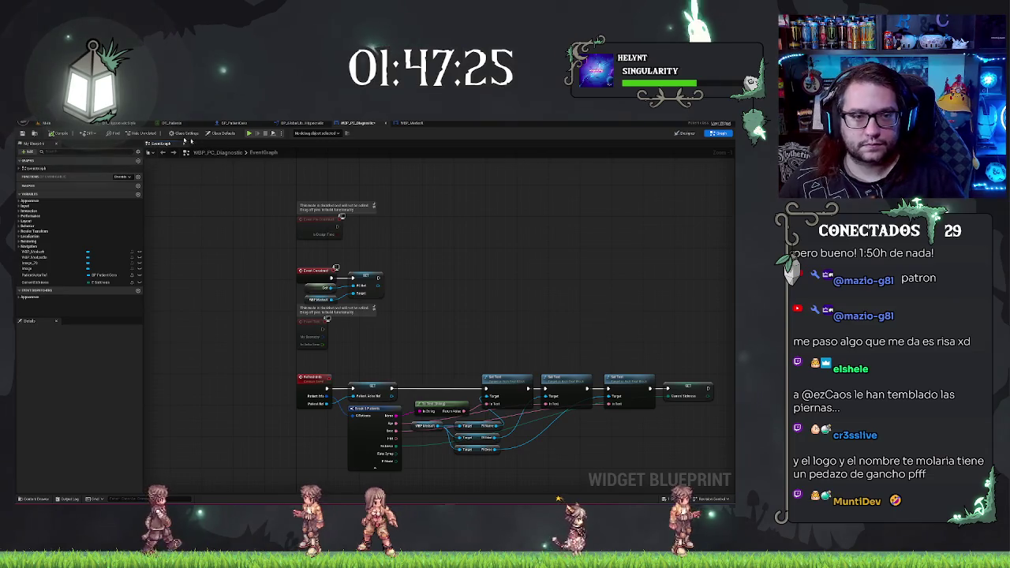
pyautogui.click(45, 123)
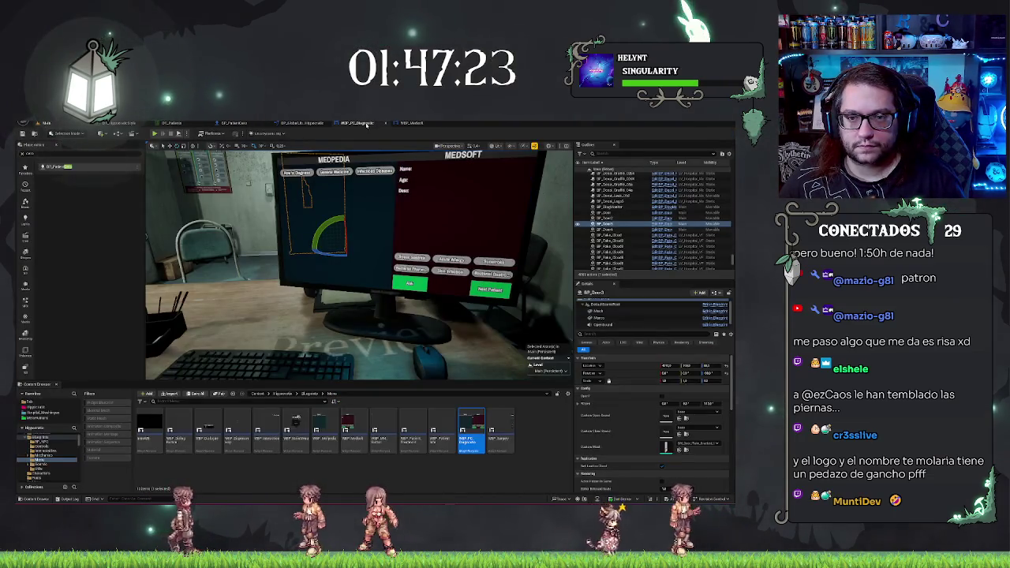
# Look over all the On Clicked events in WBP_Medsoft's event graph.
pyautogui.click(414, 124)
pyautogui.moveTo(394, 254); pyautogui.dragTo(443, 208)
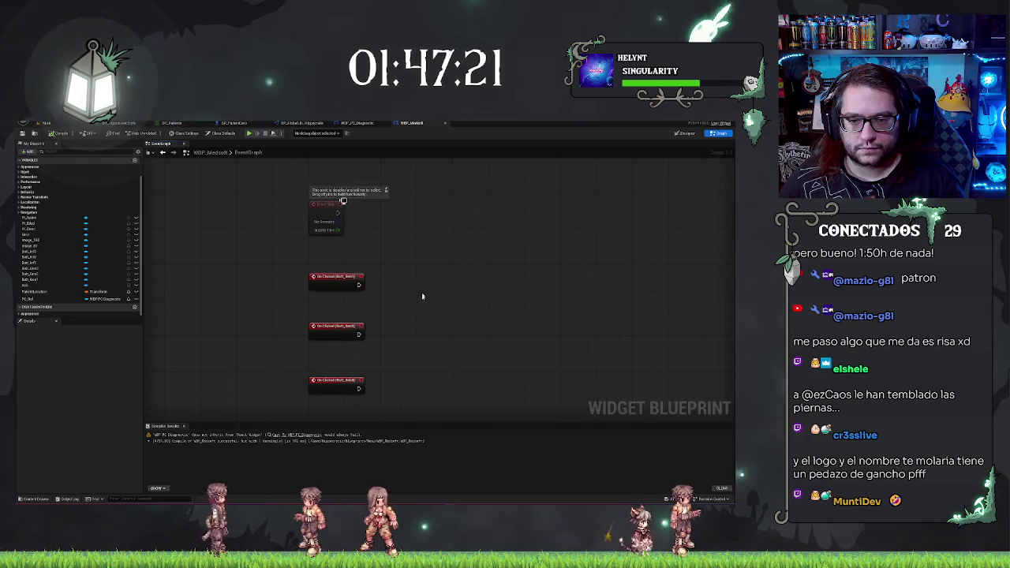
pyautogui.moveTo(422, 296); pyautogui.dragTo(389, 369)
pyautogui.moveTo(507, 315); pyautogui.dragTo(382, 222)
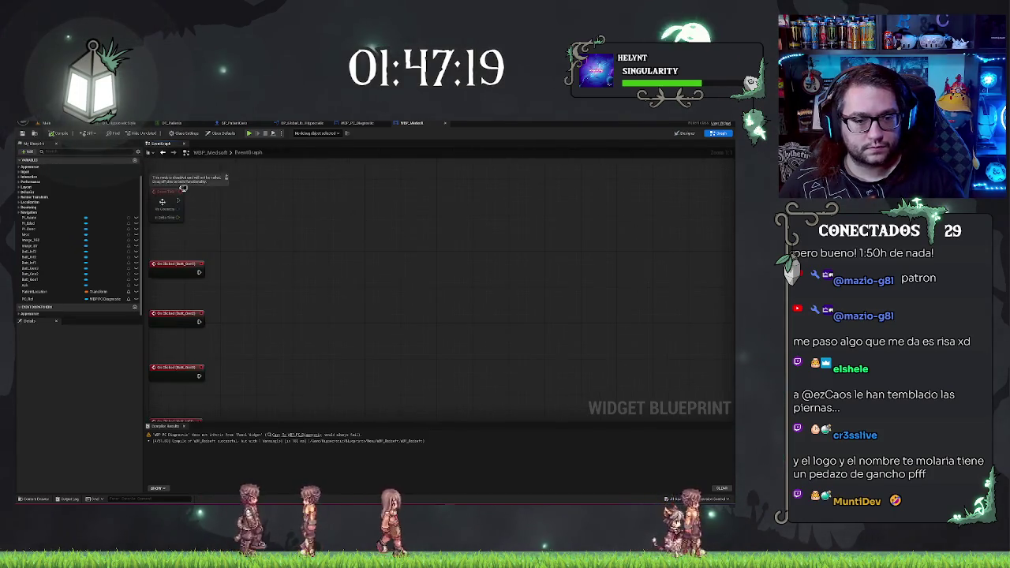
pyautogui.scroll(-3, 382, 222)
pyautogui.scroll(1, 390, 263)
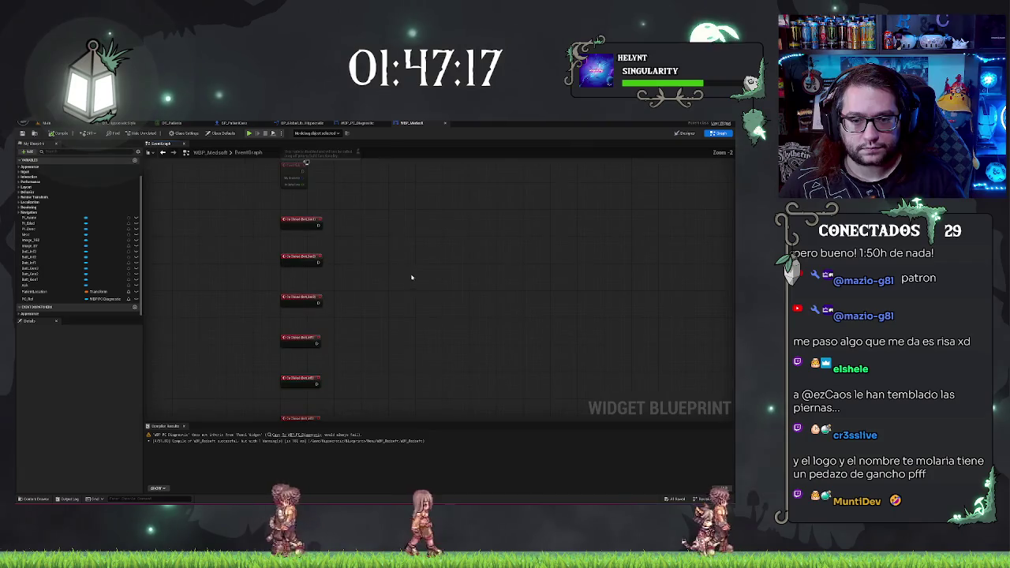
pyautogui.scroll(2, 404, 286)
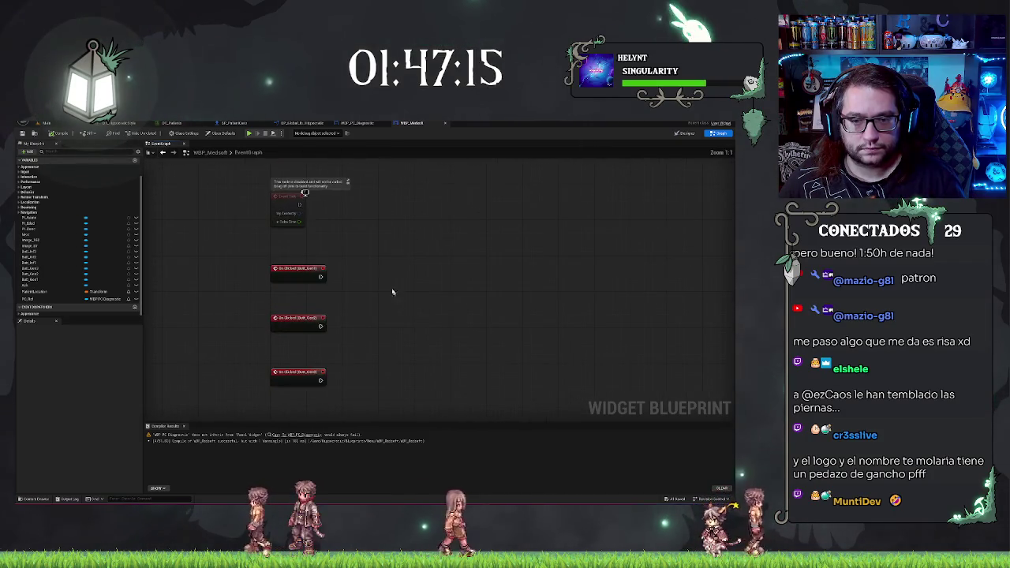
# Back in WBP_PC_Diagnostic, add a custom event below the patient-text chain named Diagnostic.
pyautogui.click(357, 124)
pyautogui.scroll(-3, 468, 346)
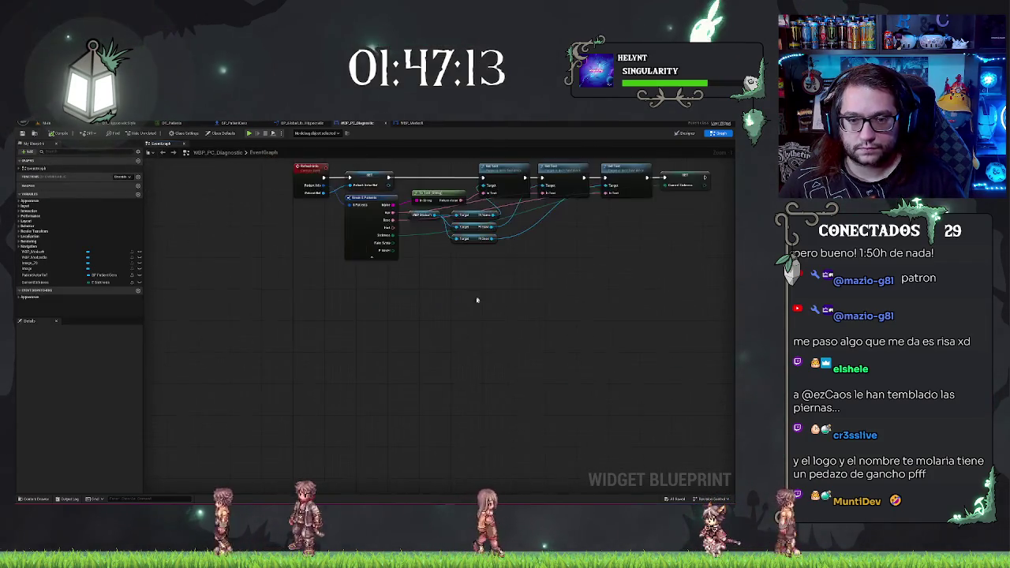
pyautogui.rightClick(363, 313)
pyautogui.write('add event')
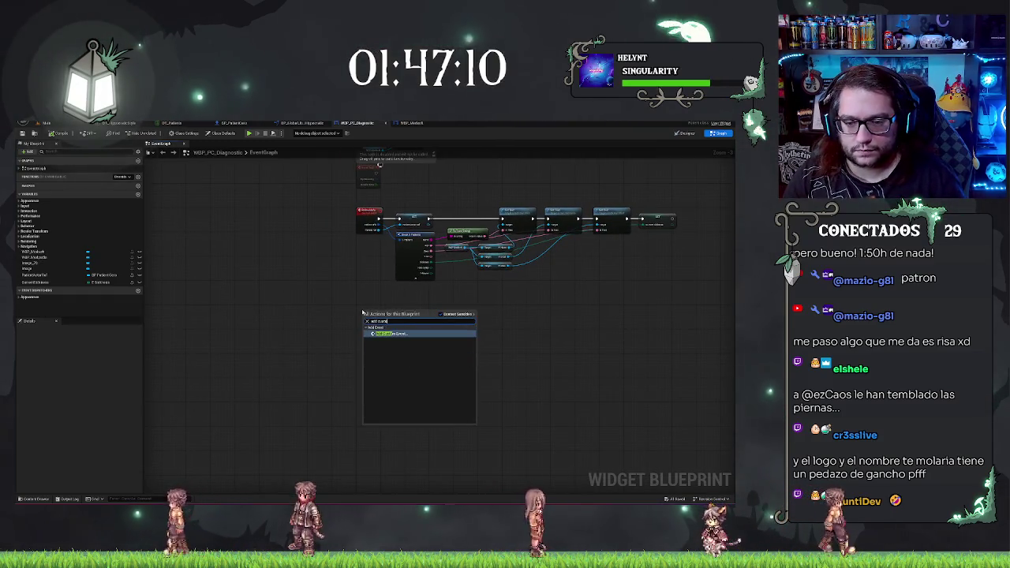
pyautogui.press('Return')
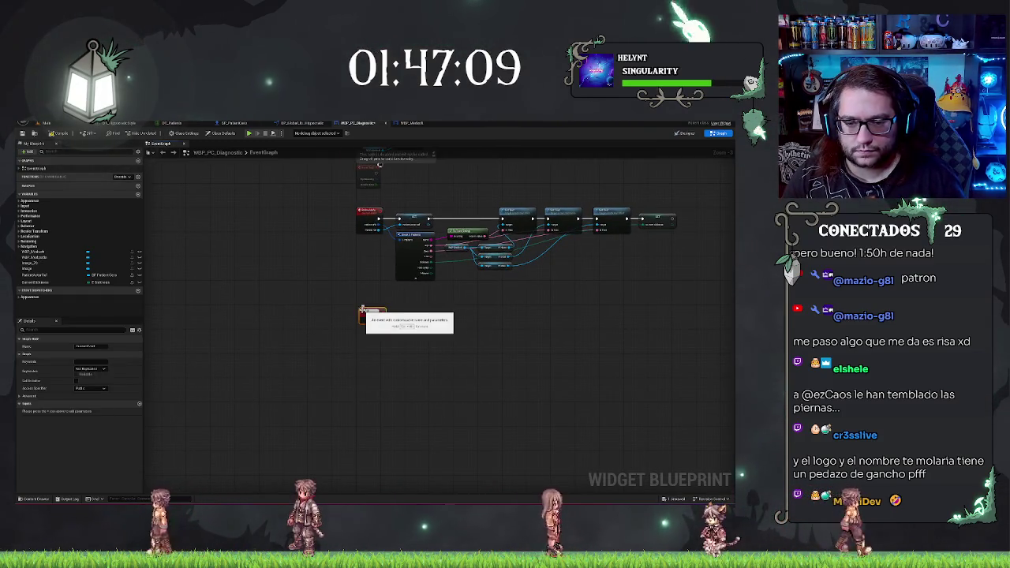
pyautogui.write('Diagnostic')
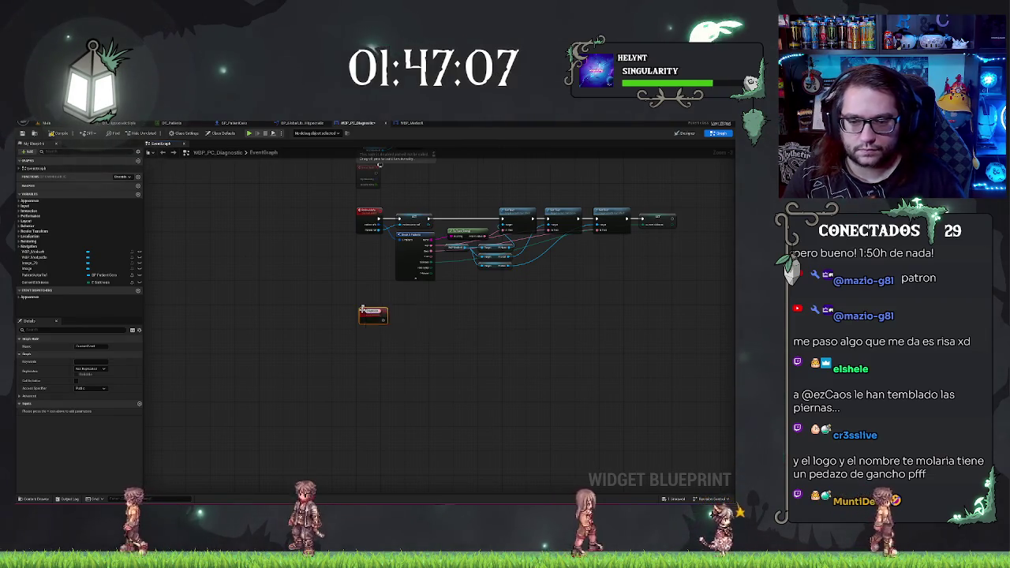
pyautogui.press('Return')
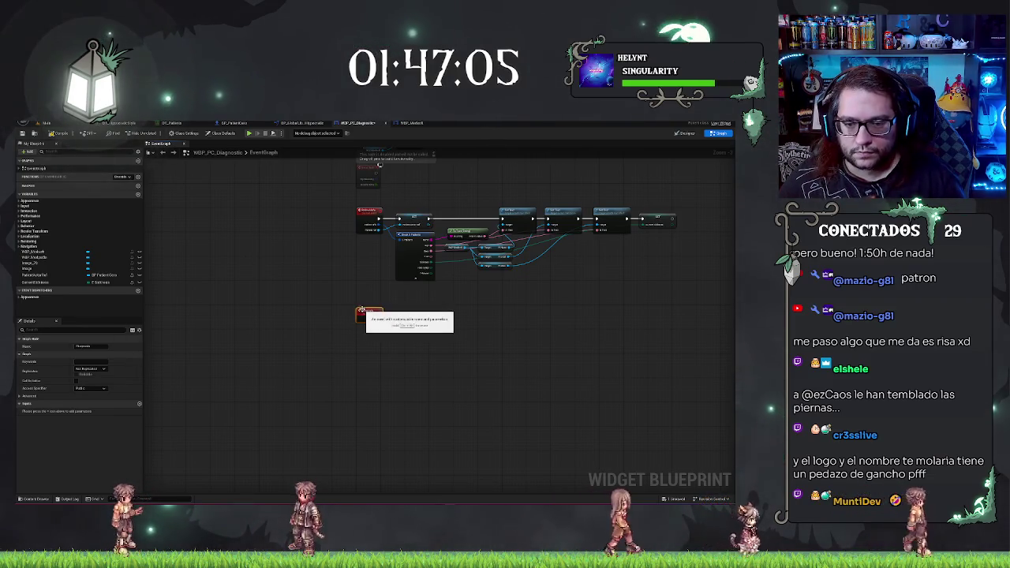
pyautogui.moveTo(360, 310); pyautogui.dragTo(363, 312)
pyautogui.scroll(3, 395, 306)
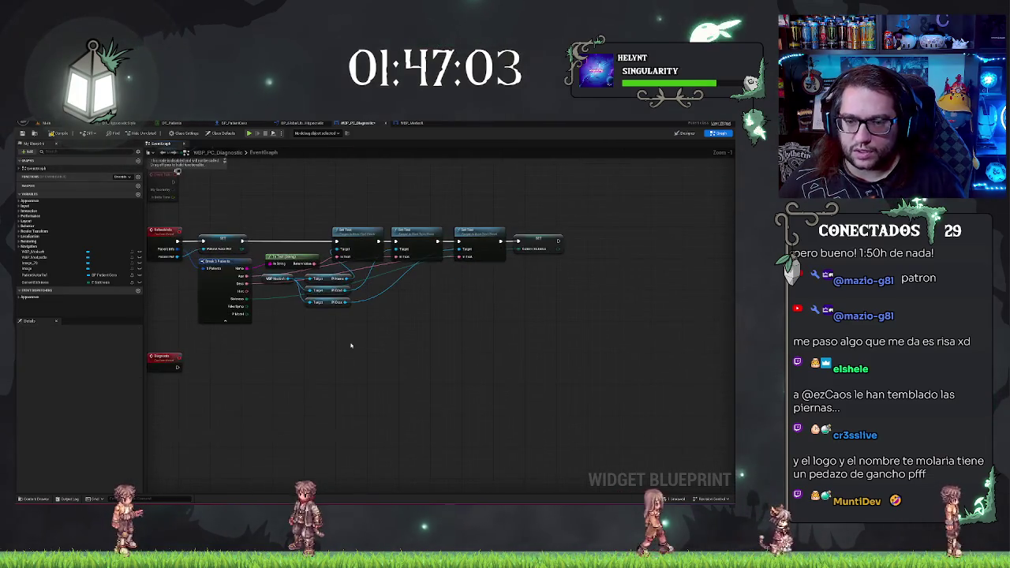
# Place Patient Actor Ref and Current Sickness getters in the graph.
pyautogui.scroll(-1, 507, 332)
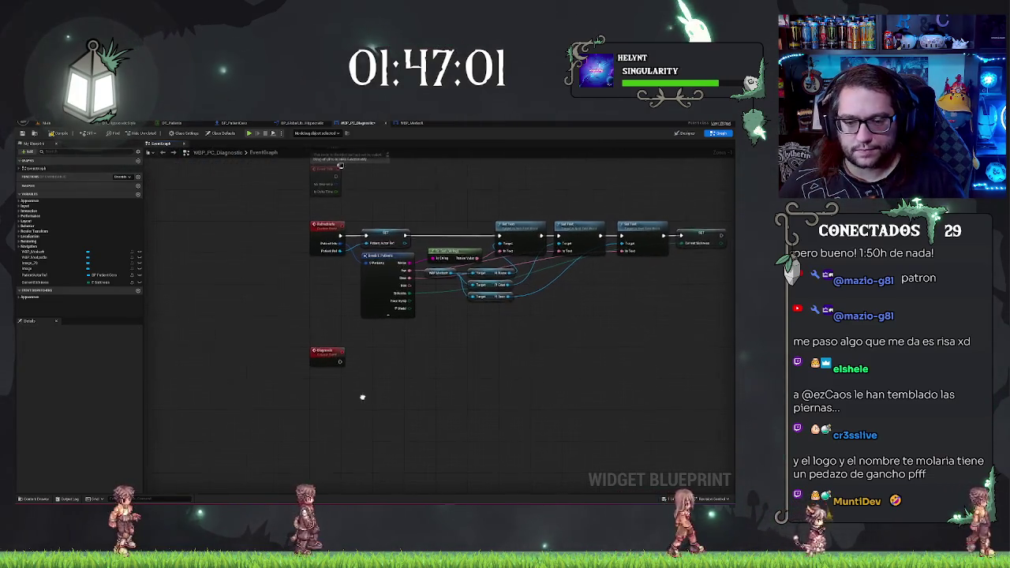
pyautogui.moveTo(361, 397); pyautogui.dragTo(314, 326)
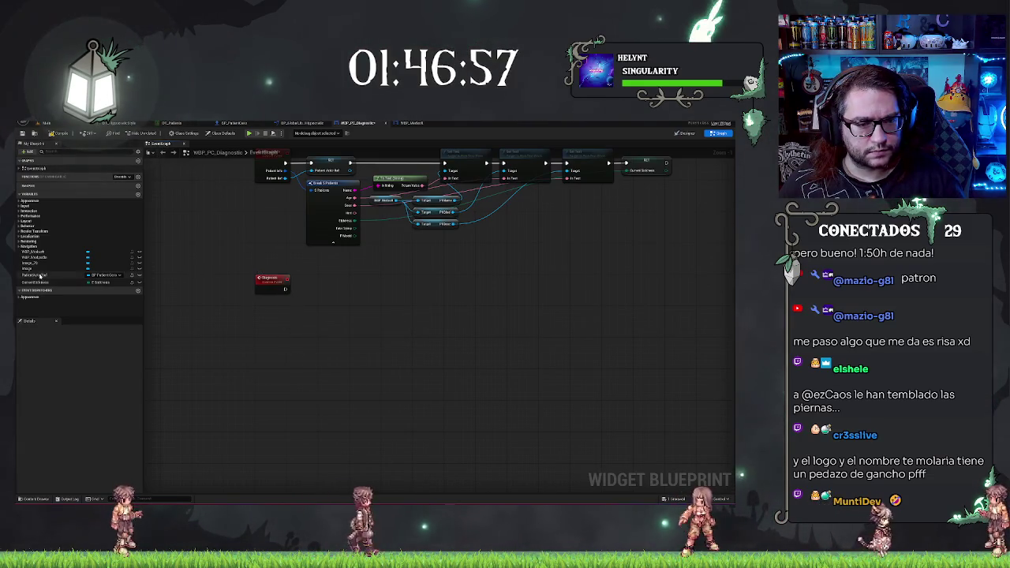
pyautogui.moveTo(39, 276)
pyautogui.mouseDown()
pyautogui.moveTo(241, 342)
pyautogui.moveTo(293, 317)
pyautogui.mouseUp()
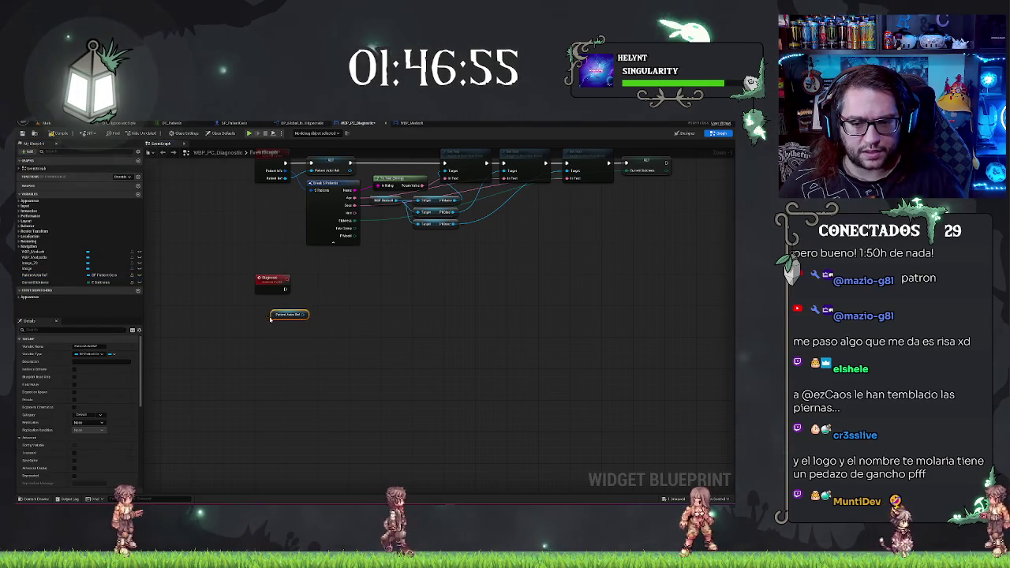
pyautogui.moveTo(44, 282)
pyautogui.mouseDown()
pyautogui.moveTo(282, 338)
pyautogui.moveTo(262, 332)
pyautogui.mouseUp()
# Add an E_Sickness-type input to the Diagnostic event and begin renaming it.
pyautogui.click(271, 277)
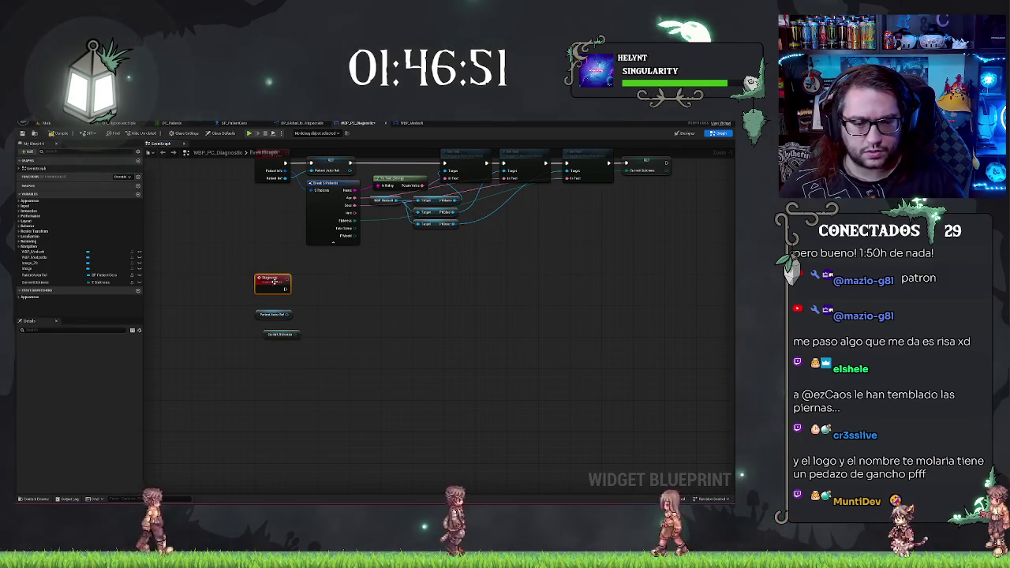
pyautogui.click(140, 404)
pyautogui.click(93, 411)
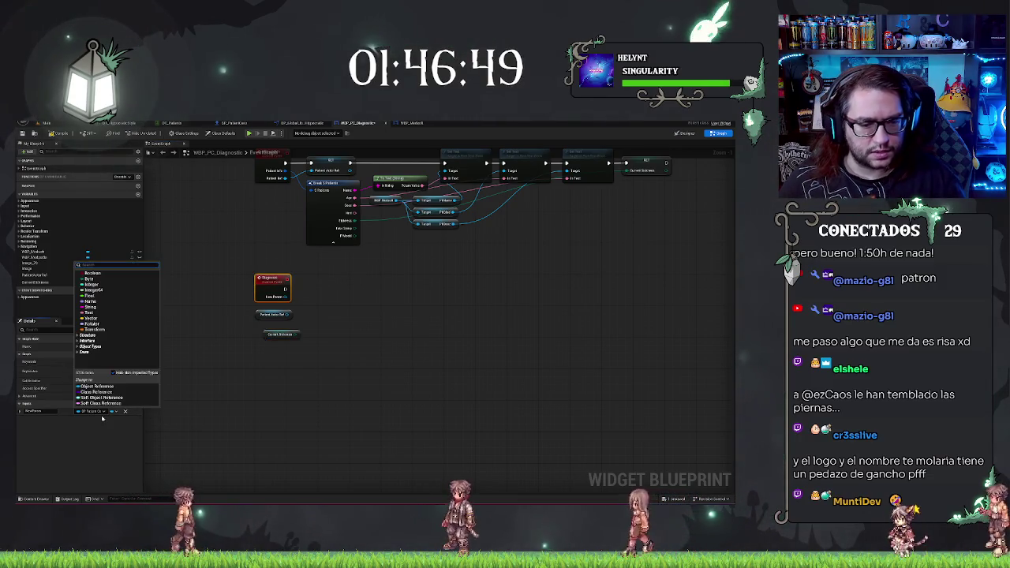
pyautogui.write('s')
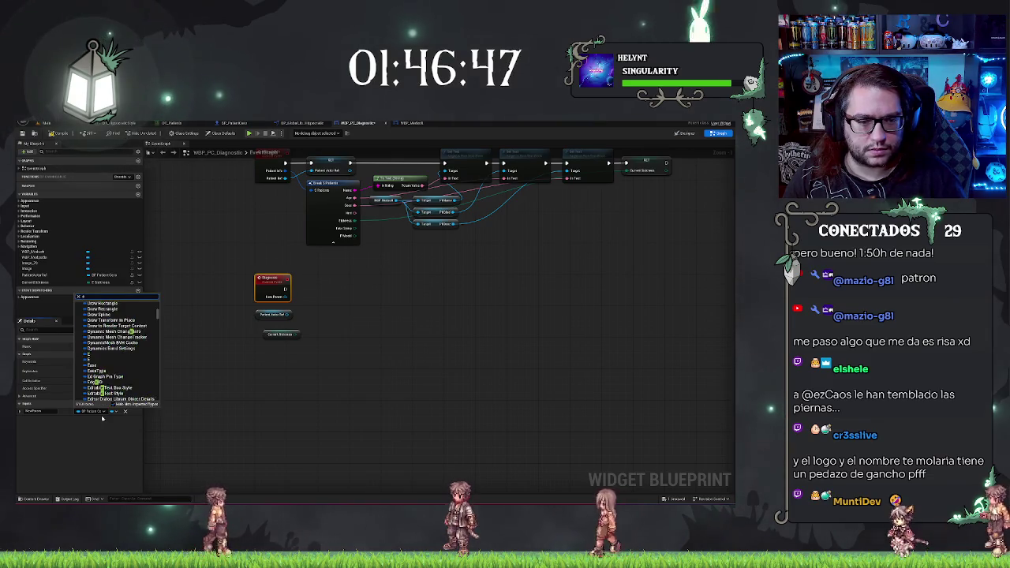
pyautogui.write('ickness')
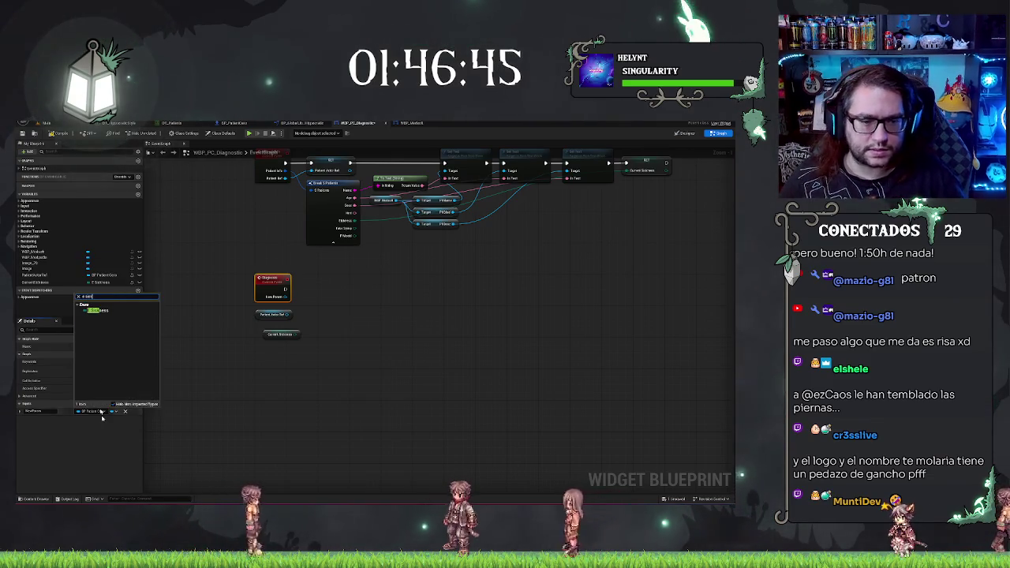
pyautogui.press('Return')
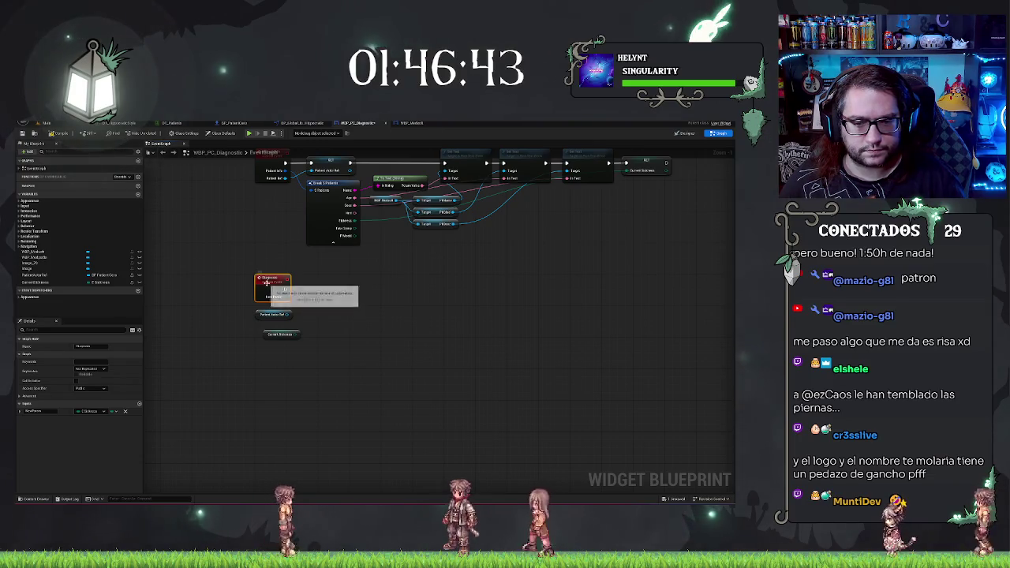
pyautogui.doubleClick(33, 411)
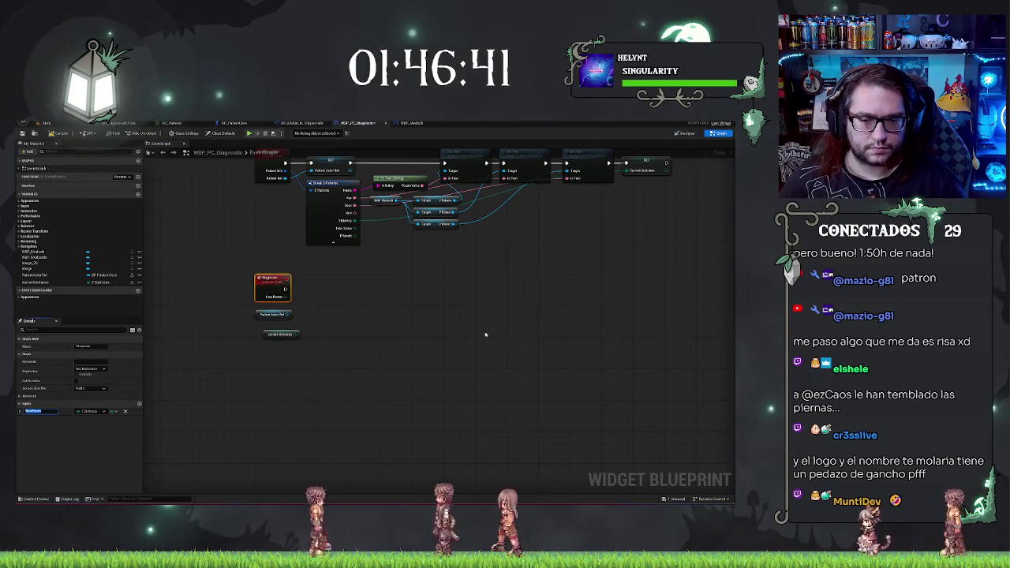
pyautogui.write('Ti')
pyautogui.press('BackSpace')
pyautogui.press('BackSpace')
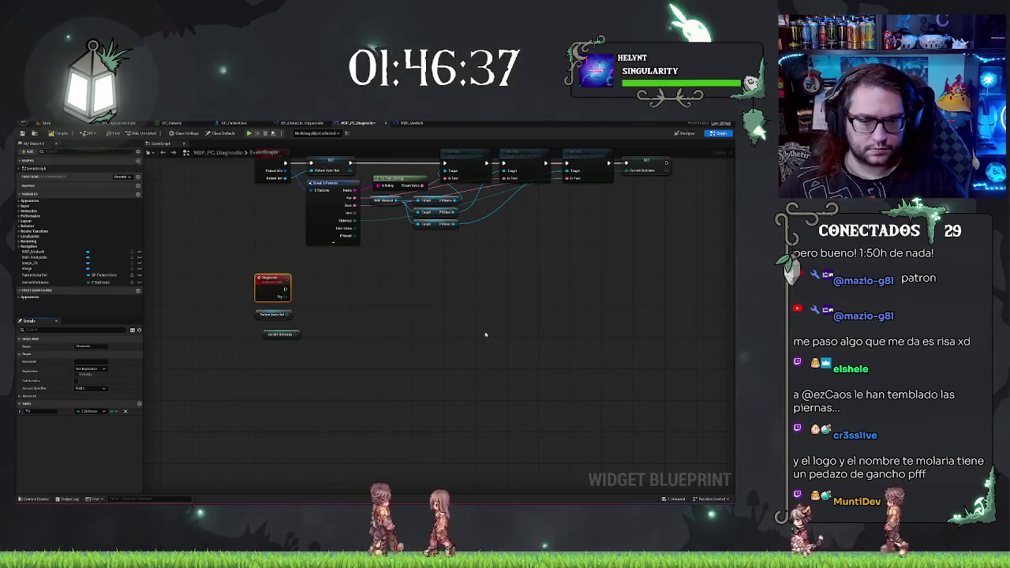
# Compare the sickness input with Current Sickness via an Equal node feeding a Branch.
pyautogui.write('bool')
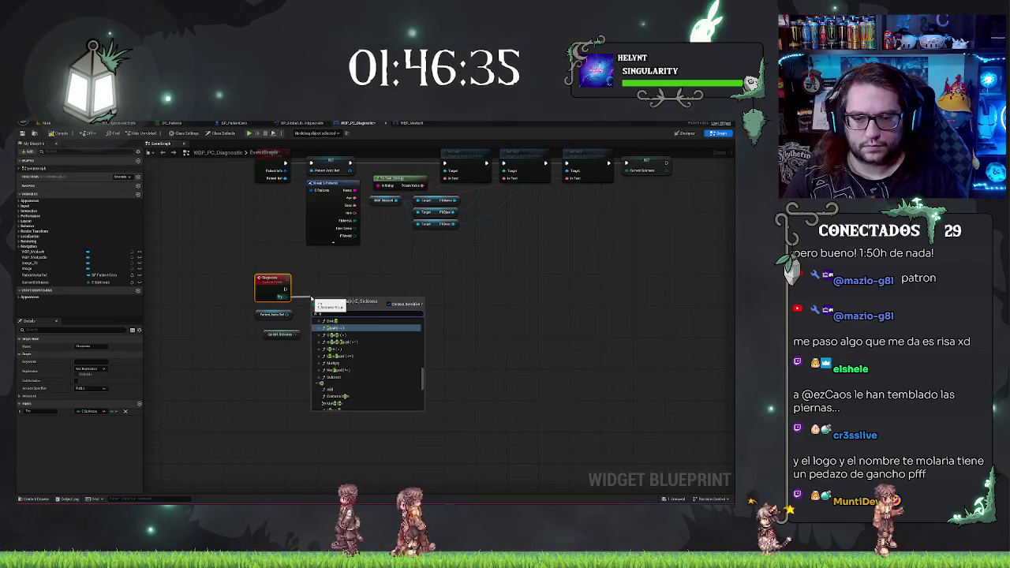
pyautogui.press('Up')
pyautogui.press('Return')
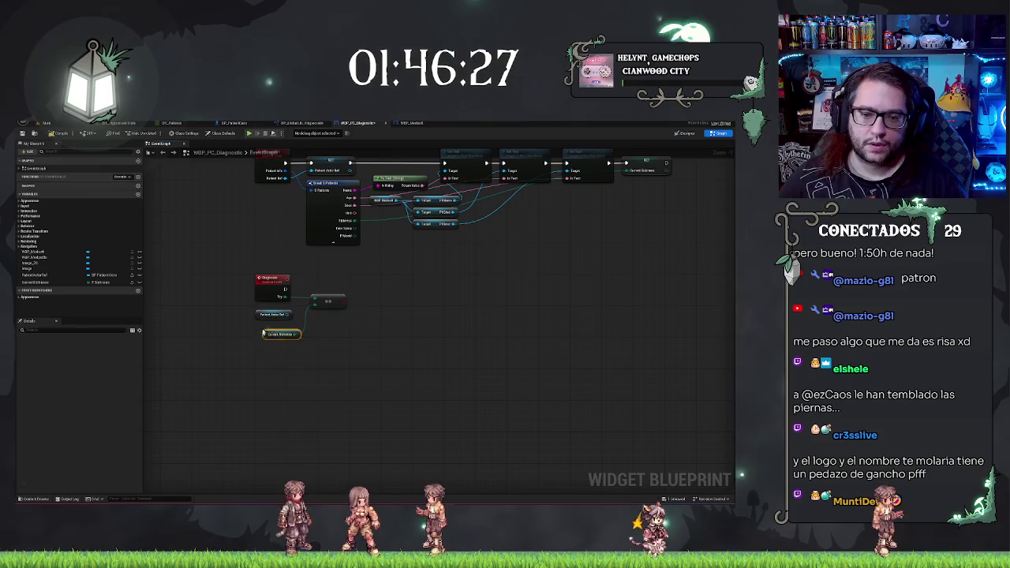
pyautogui.moveTo(262, 333)
pyautogui.mouseDown()
pyautogui.moveTo(257, 312)
pyautogui.moveTo(267, 342)
pyautogui.mouseUp()
pyautogui.moveTo(342, 298)
pyautogui.mouseDown()
pyautogui.moveTo(350, 286)
pyautogui.moveTo(285, 289)
pyautogui.mouseUp()
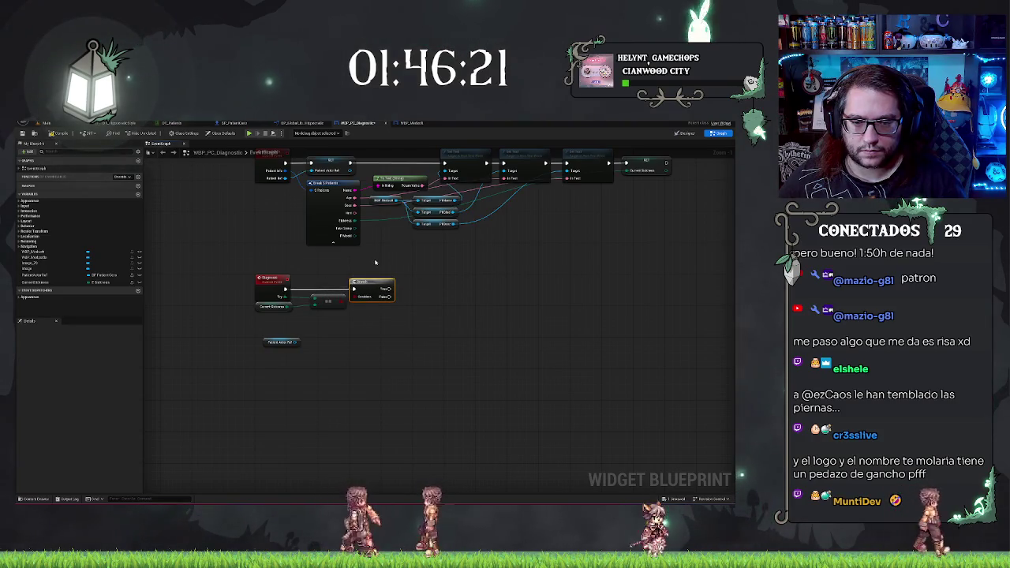
pyautogui.click(471, 303)
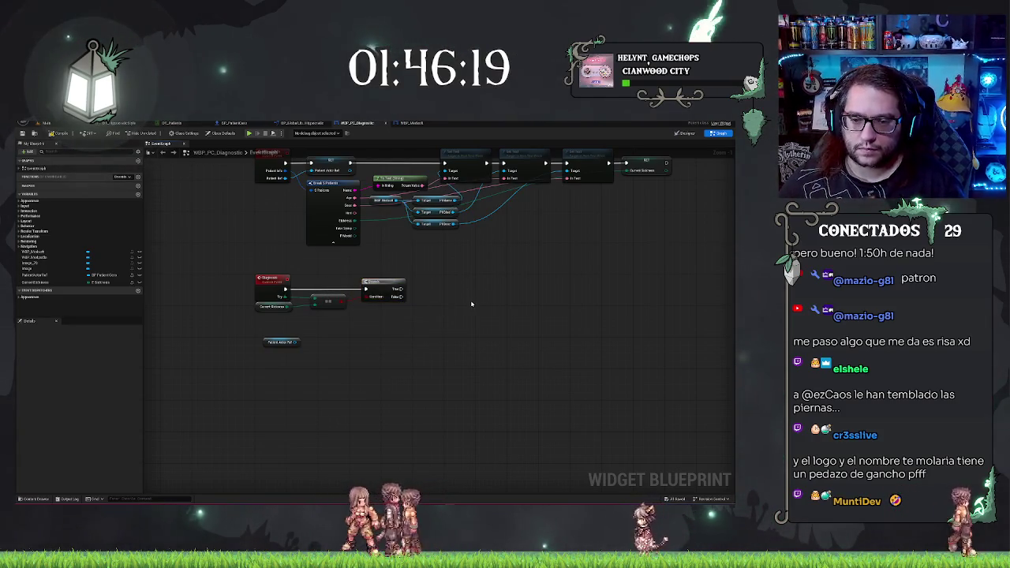
pyautogui.moveTo(460, 333); pyautogui.dragTo(417, 325)
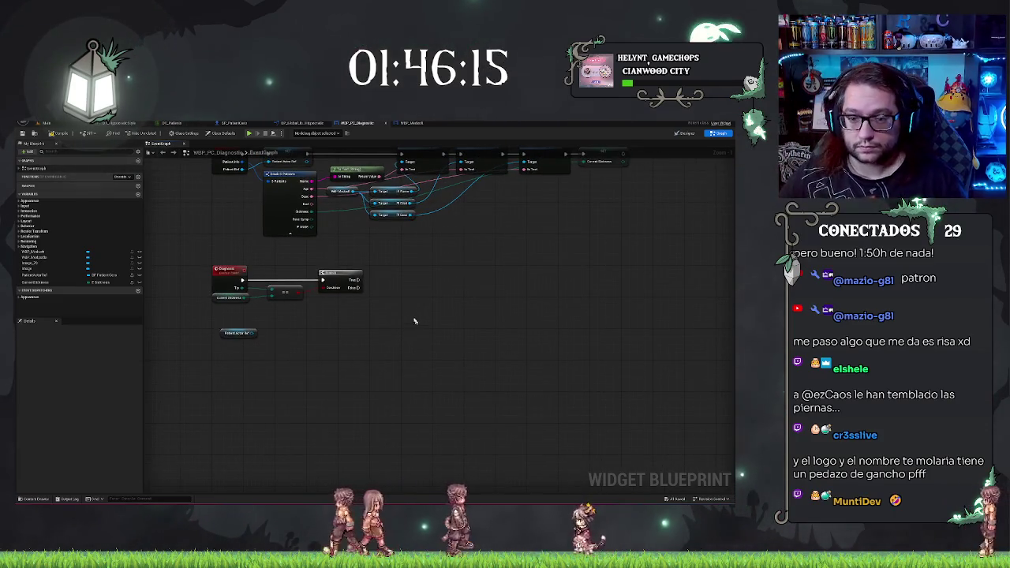
pyautogui.scroll(1, 414, 321)
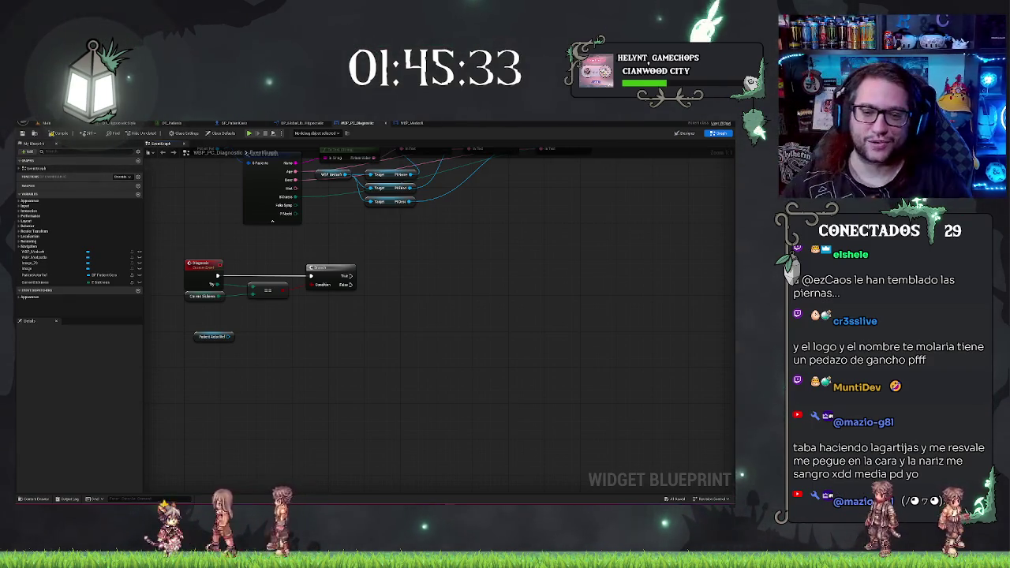
# Inspect the Current Sickness variable's properties, then switch to BP_PatientCore.
pyautogui.moveTo(313, 323); pyautogui.dragTo(360, 329)
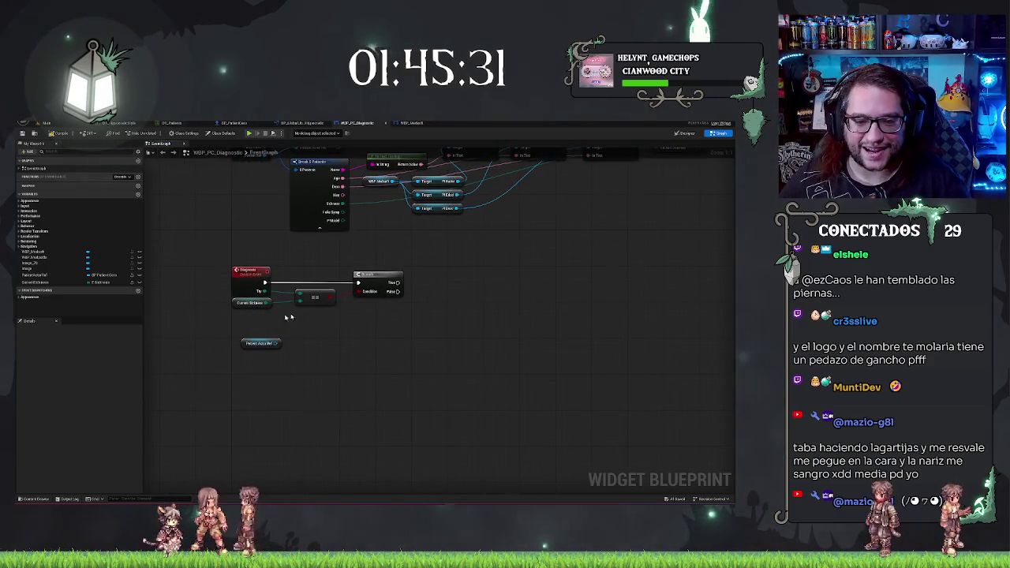
pyautogui.click(233, 304)
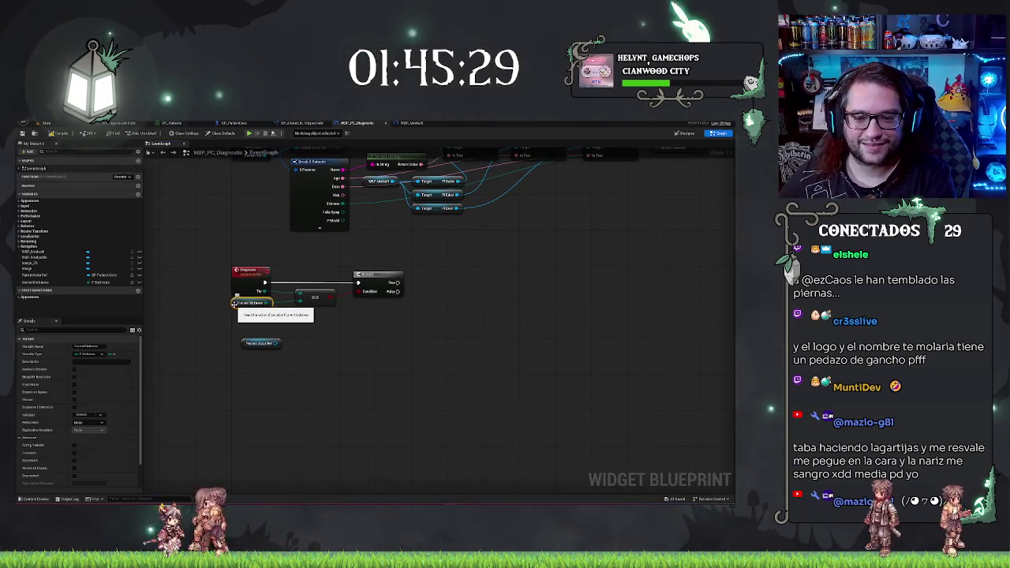
pyautogui.click(357, 331)
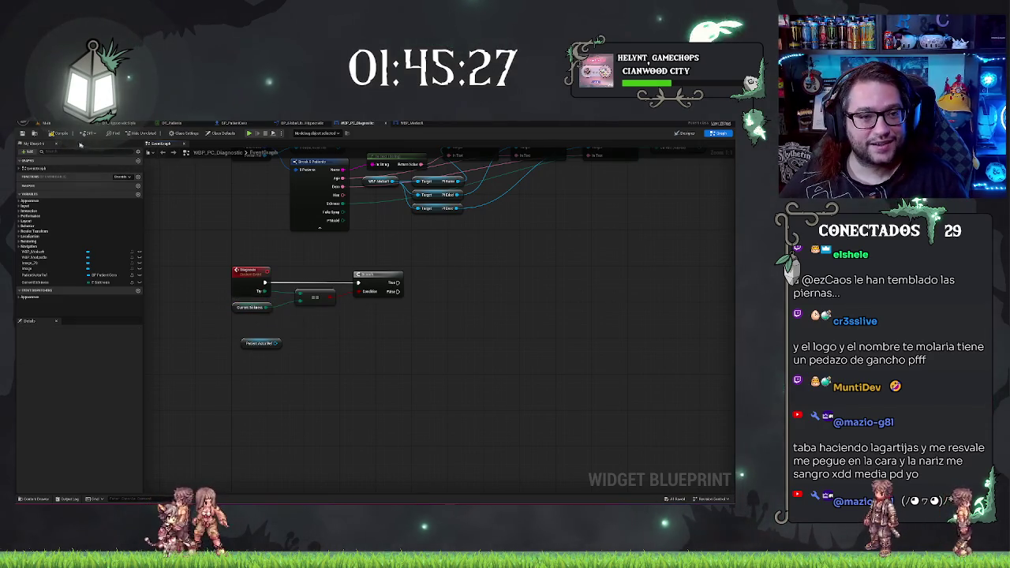
pyautogui.click(233, 123)
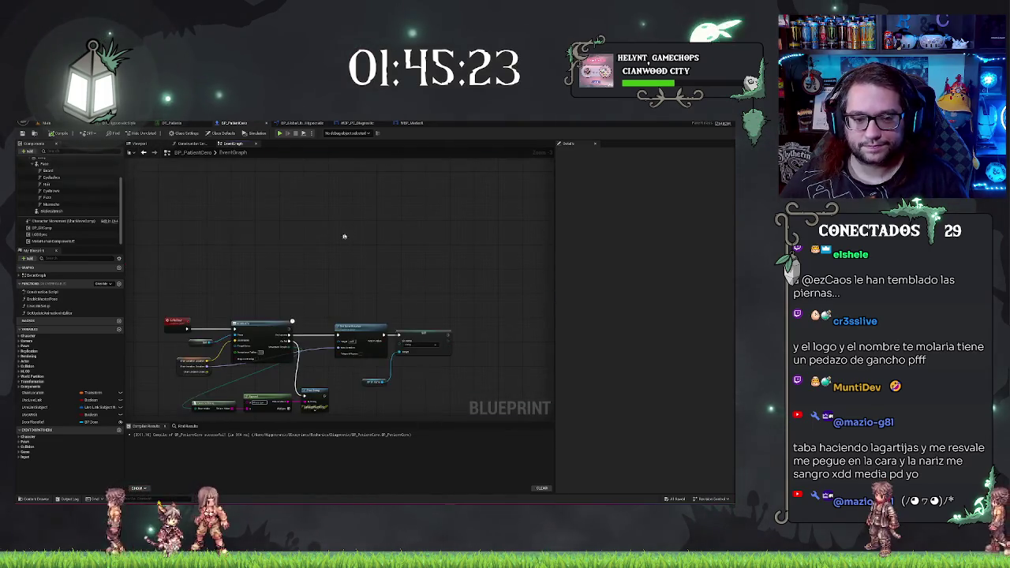
# Add a new Leave custom event to BP_PatientCore's event graph.
pyautogui.scroll(-2, 344, 236)
pyautogui.scroll(2, 294, 389)
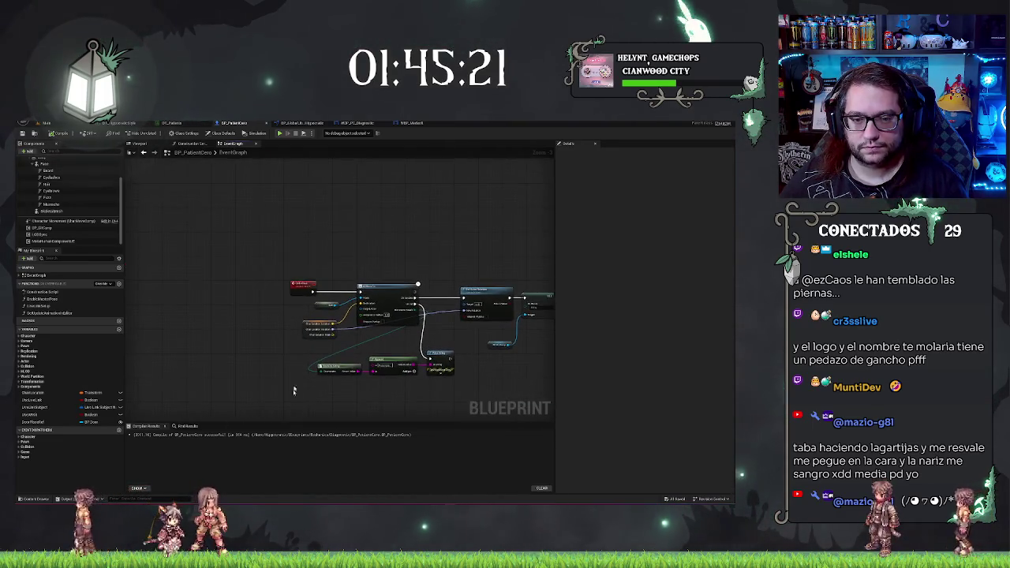
pyautogui.rightClick(297, 227)
pyautogui.write('add comp')
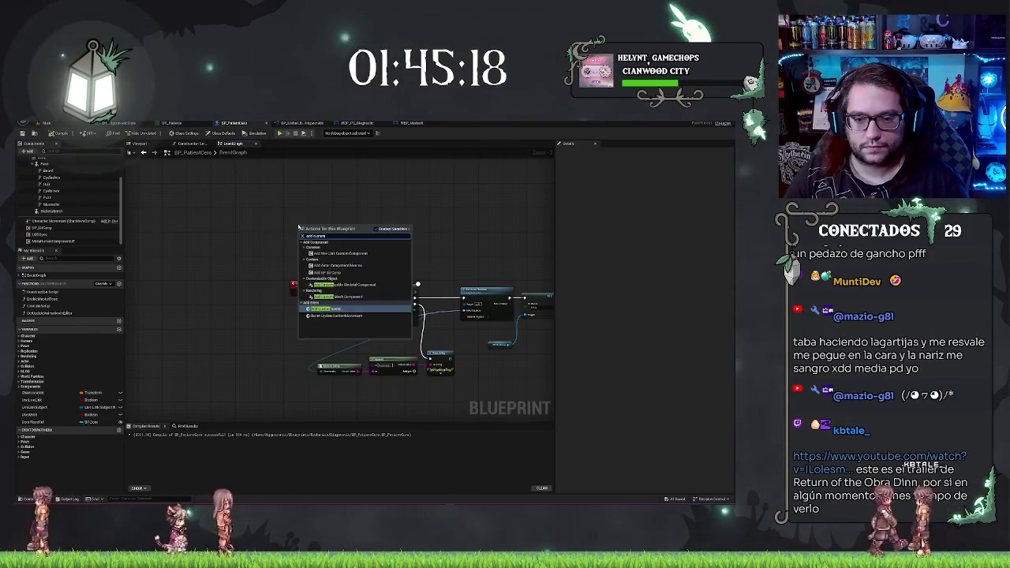
pyautogui.press('Return')
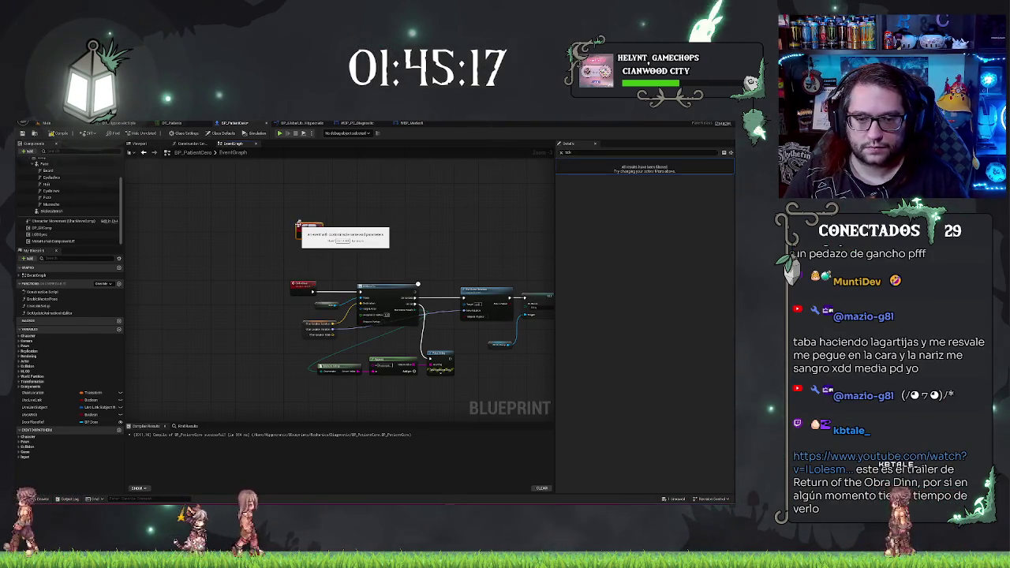
pyautogui.moveTo(309, 229)
pyautogui.mouseDown()
pyautogui.moveTo(304, 217)
pyautogui.moveTo(237, 260)
pyautogui.moveTo(268, 299)
pyautogui.moveTo(331, 336)
pyautogui.mouseUp()
# Paste the Set node and its BP DI Comp getter beside the Leave event.
pyautogui.scroll(1, 314, 237)
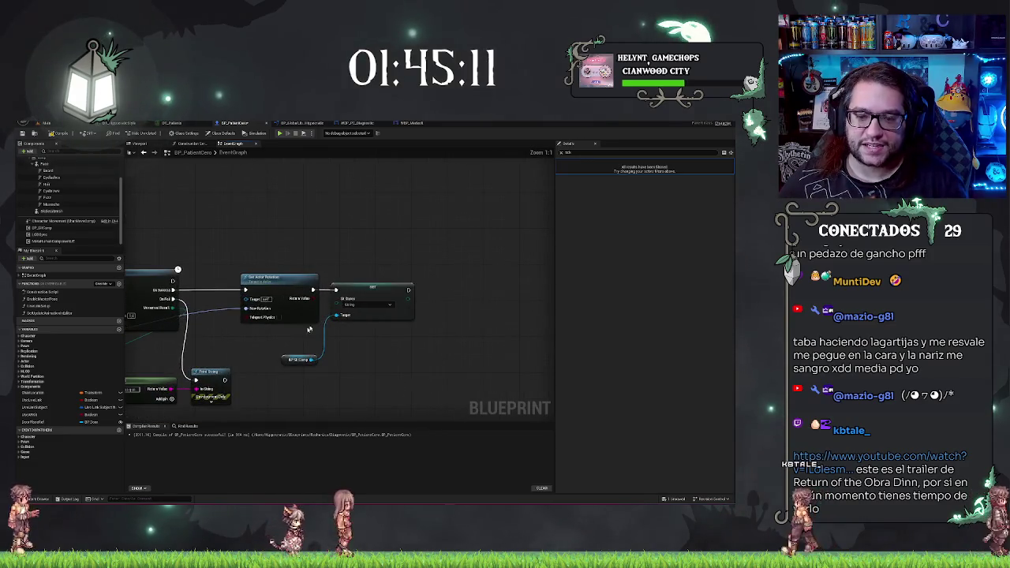
pyautogui.scroll(1, 492, 283)
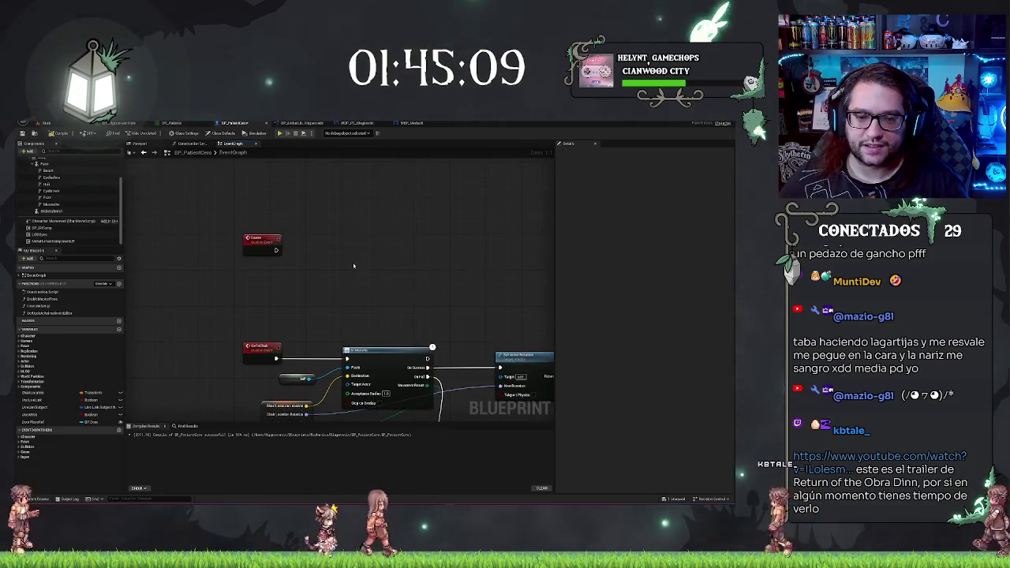
pyautogui.hotkey('ctrl', 'v')
pyautogui.moveTo(403, 250); pyautogui.dragTo(265, 251)
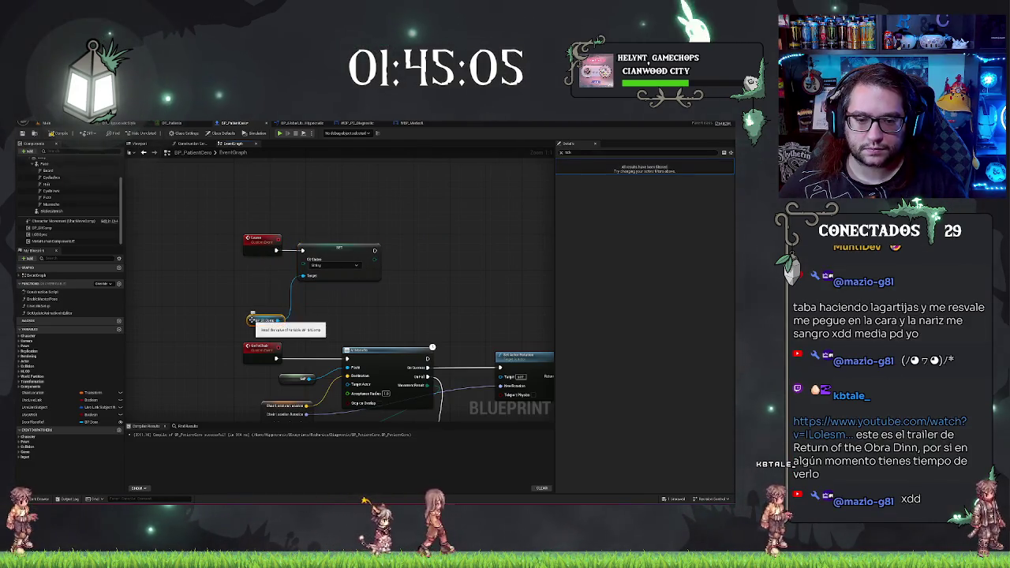
pyautogui.moveTo(253, 322); pyautogui.dragTo(247, 279)
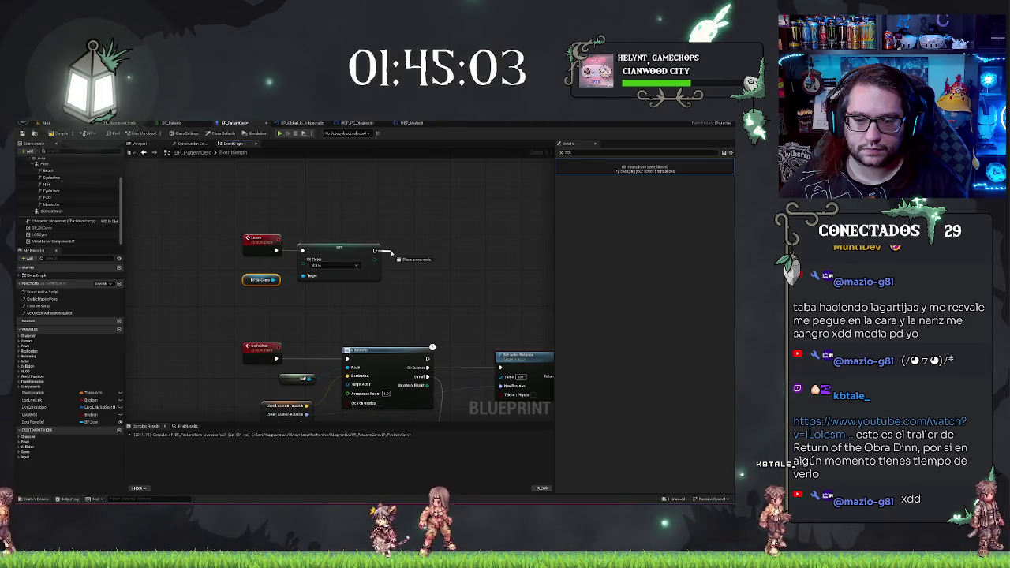
# Add a Delay of 1 second after the Set node.
pyautogui.moveTo(390, 252); pyautogui.dragTo(392, 254)
pyautogui.write('delay')
pyautogui.press('Return')
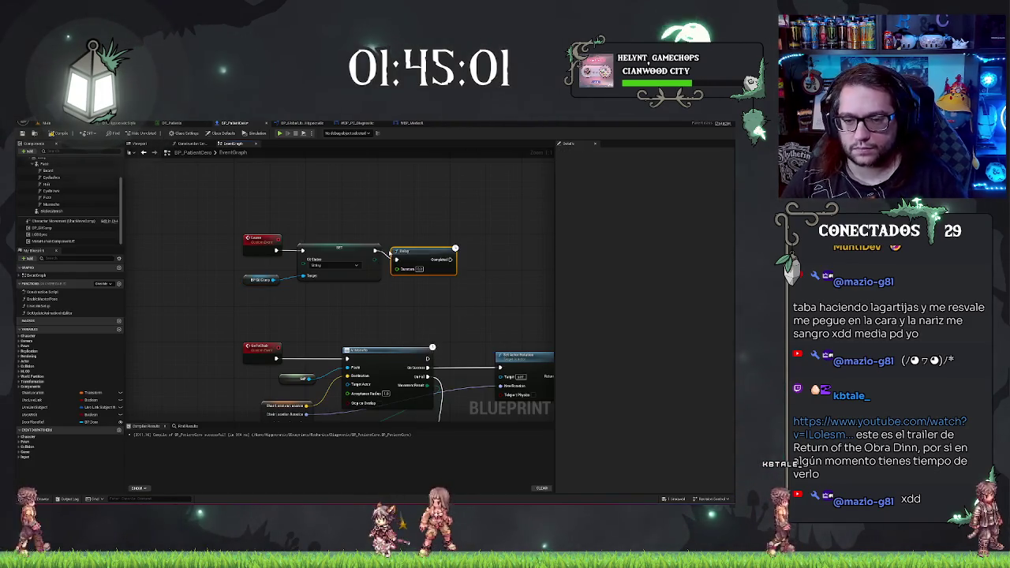
pyautogui.moveTo(418, 253); pyautogui.dragTo(431, 244)
pyautogui.click(429, 259)
pyautogui.write('1')
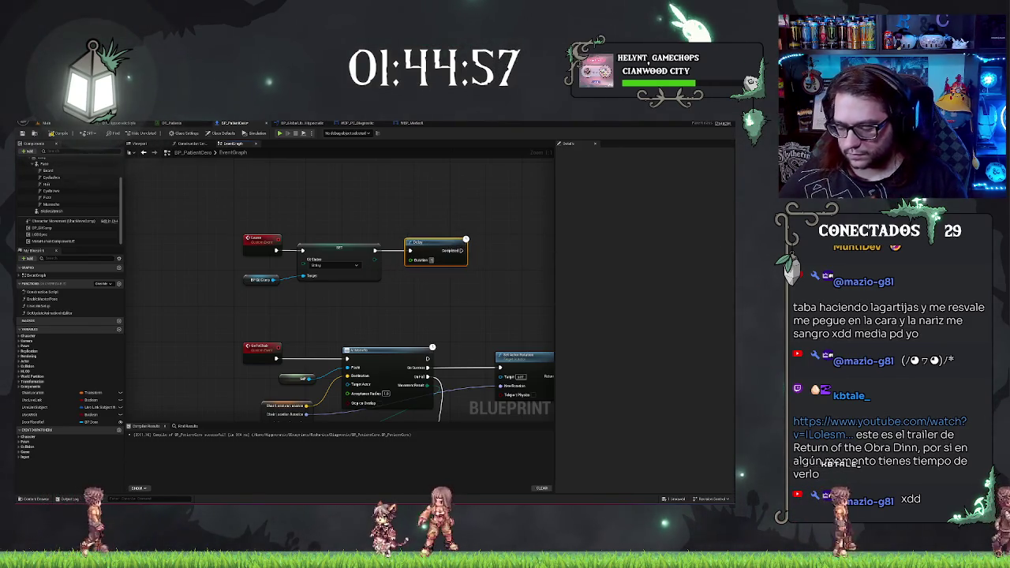
pyautogui.press('Return')
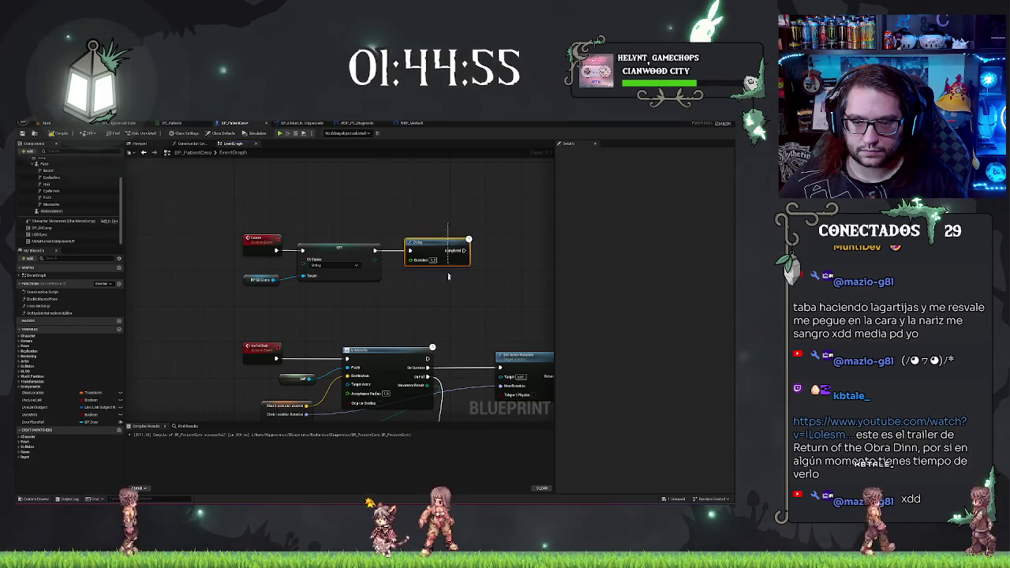
pyautogui.scroll(-3, 460, 189)
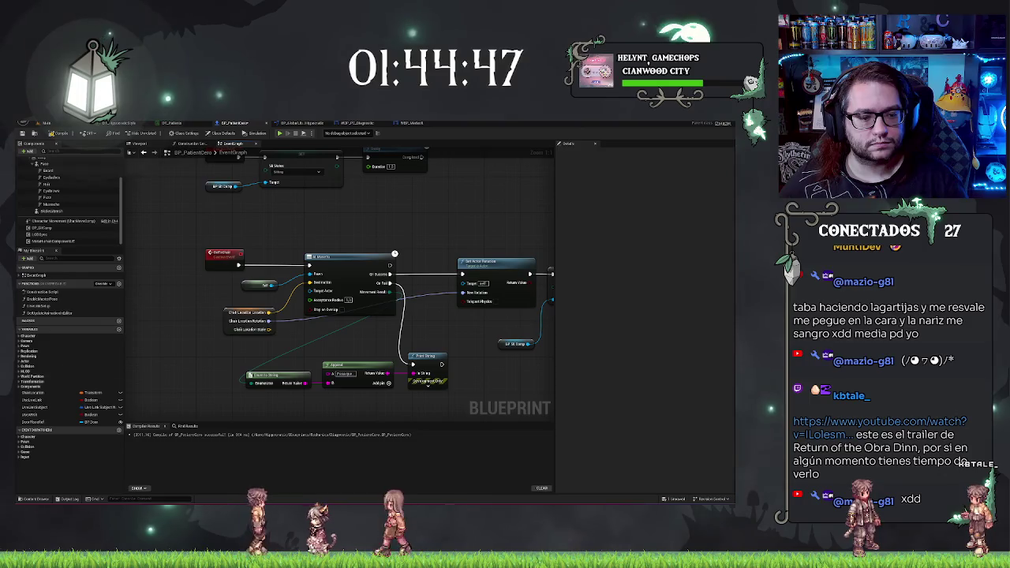
# Straighten the patient movement nodes into a single row.
pyautogui.scroll(-2, 359, 298)
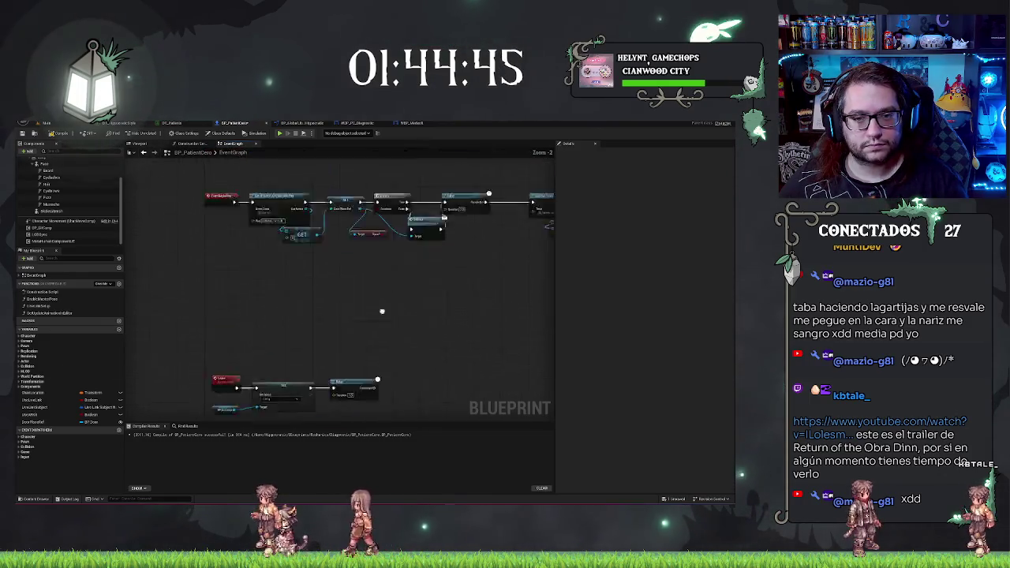
pyautogui.moveTo(280, 183)
pyautogui.mouseDown()
pyautogui.moveTo(277, 293)
pyautogui.moveTo(206, 267)
pyautogui.mouseUp()
pyautogui.moveTo(478, 241)
pyautogui.mouseDown()
pyautogui.moveTo(347, 252)
pyautogui.moveTo(539, 353)
pyautogui.mouseUp()
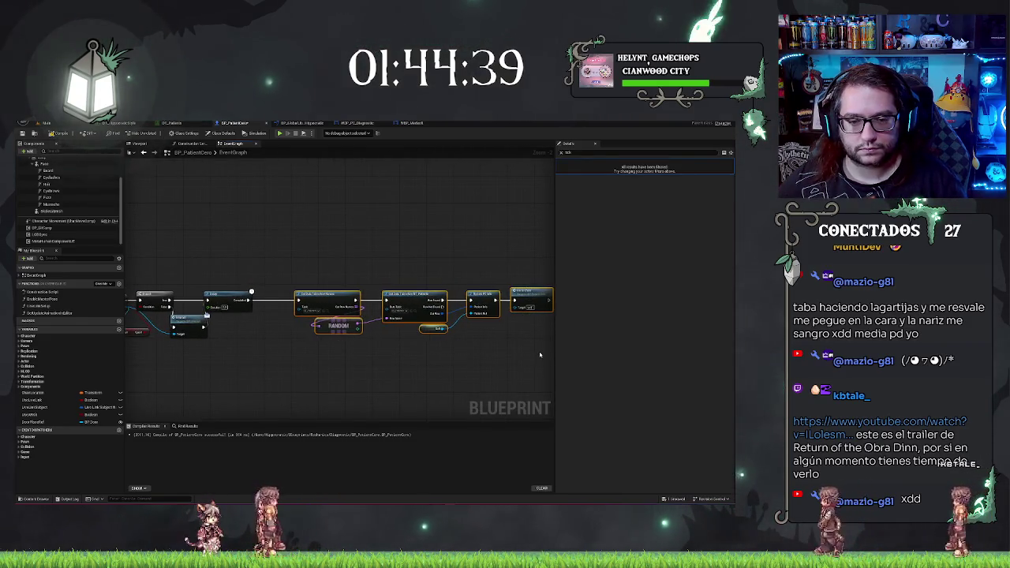
pyautogui.press('f')
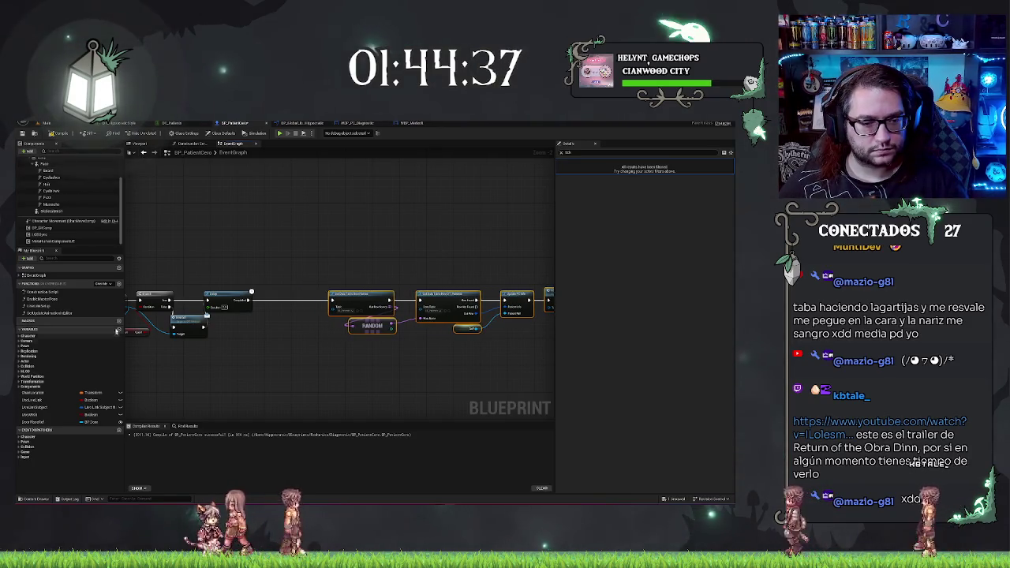
# Add a Vector variable named OnLocation.
pyautogui.click(119, 330)
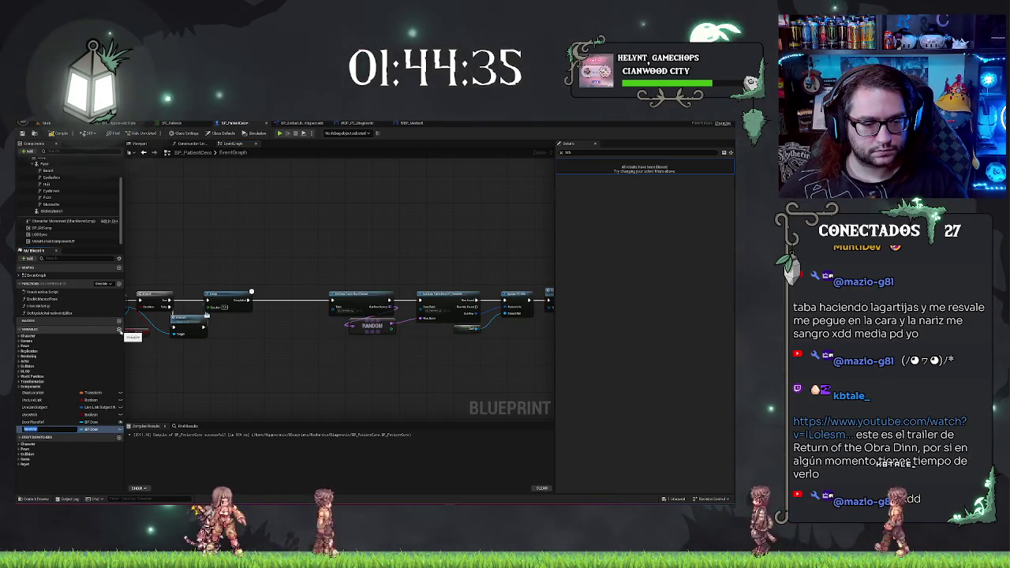
pyautogui.write('OnLocation')
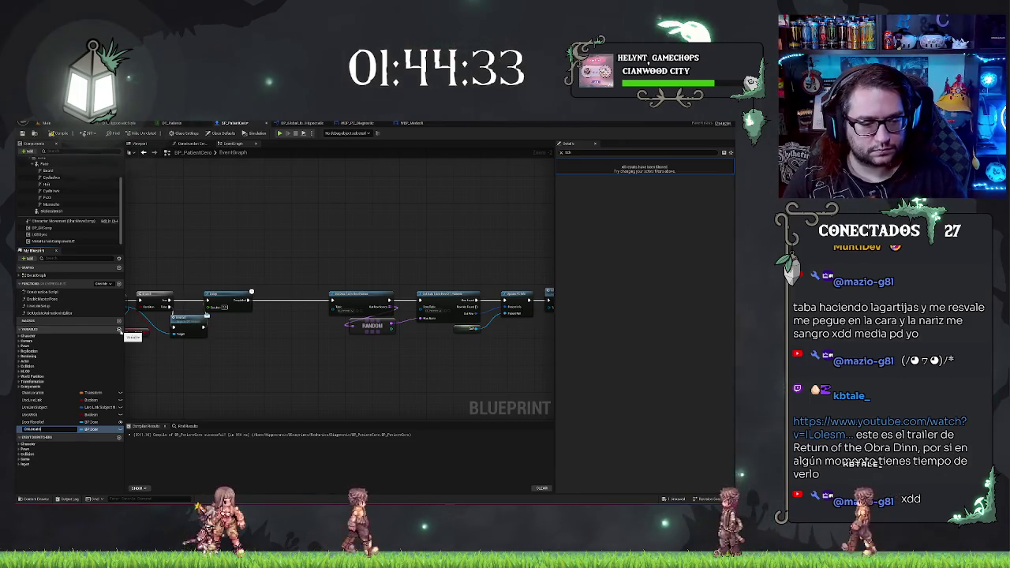
pyautogui.click(91, 429)
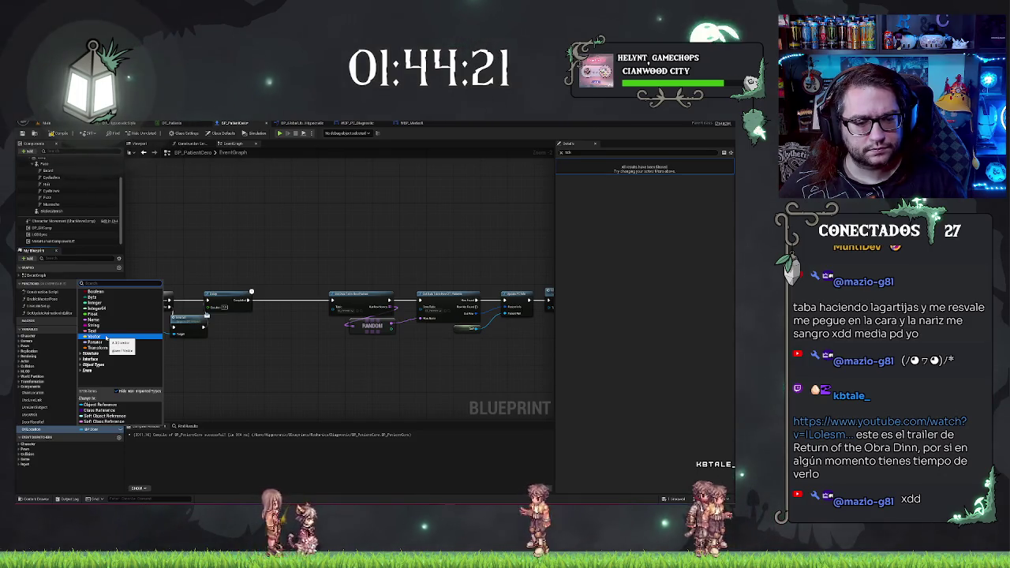
pyautogui.click(106, 339)
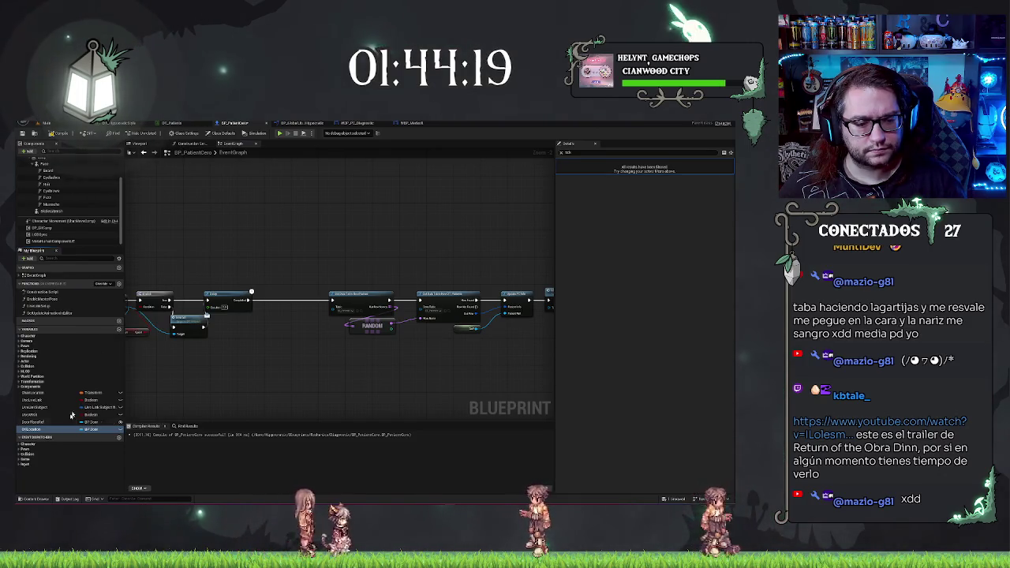
# Store the actor's current location in OnLocation using Get Actor Location.
pyautogui.moveTo(35, 429)
pyautogui.mouseDown()
pyautogui.moveTo(291, 382)
pyautogui.moveTo(268, 313)
pyautogui.moveTo(255, 339)
pyautogui.mouseUp()
pyautogui.click(304, 330)
pyautogui.write('get actor loca')
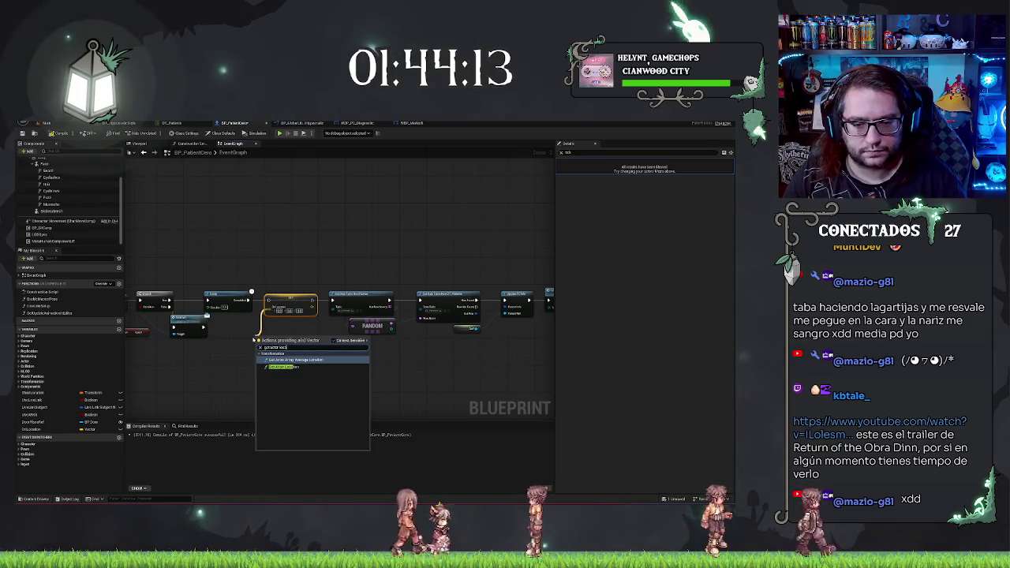
pyautogui.press('Return')
pyautogui.moveTo(265, 344); pyautogui.dragTo(221, 326)
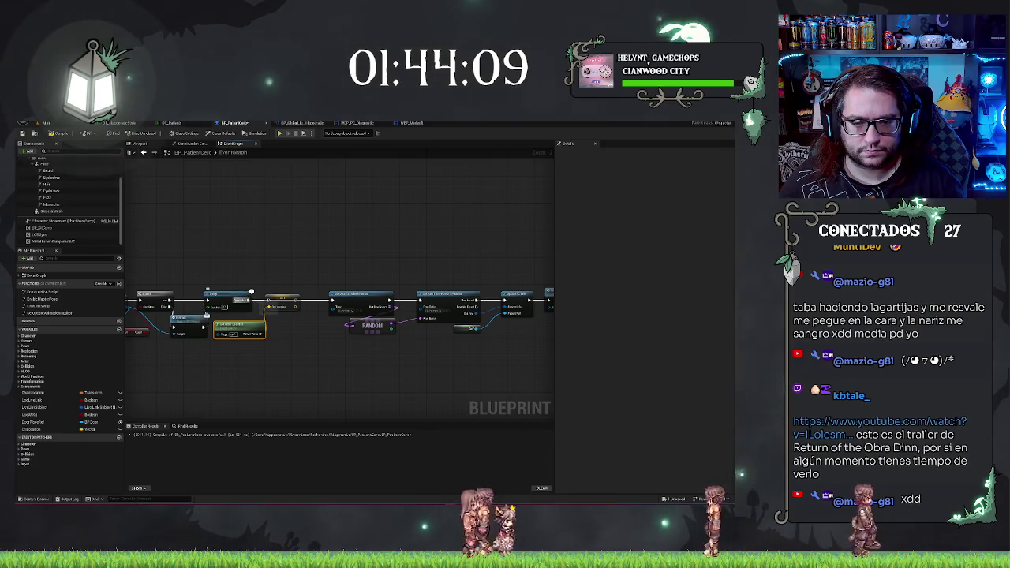
pyautogui.click(286, 301)
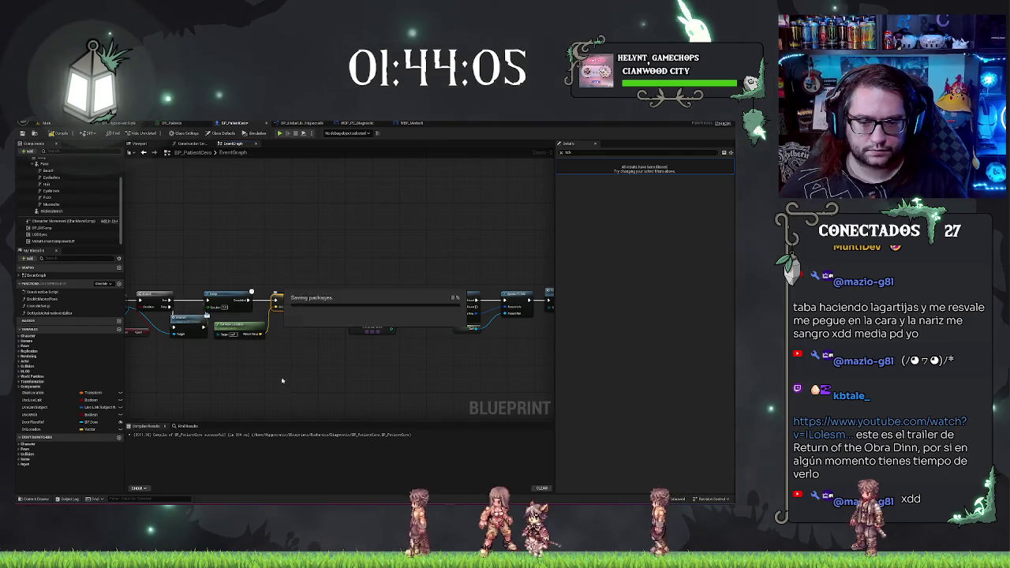
# Copy the AI MoveTo and Break Location nodes and paste them after the Delay.
pyautogui.moveTo(259, 360)
pyautogui.mouseDown()
pyautogui.moveTo(313, 263)
pyautogui.moveTo(425, 154)
pyautogui.mouseUp()
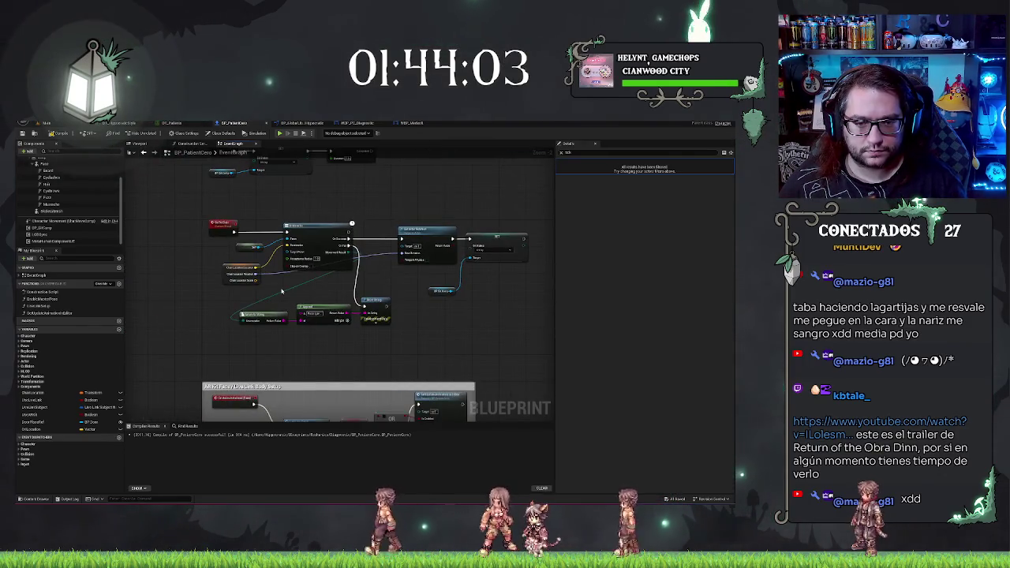
pyautogui.moveTo(282, 291); pyautogui.dragTo(293, 315)
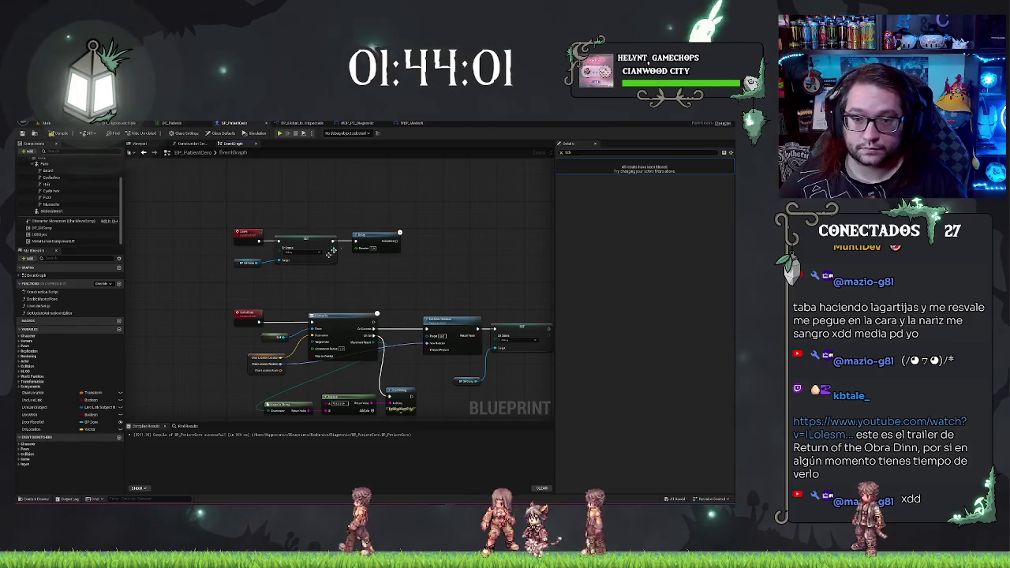
pyautogui.scroll(2, 328, 277)
pyautogui.moveTo(419, 281); pyautogui.dragTo(373, 258)
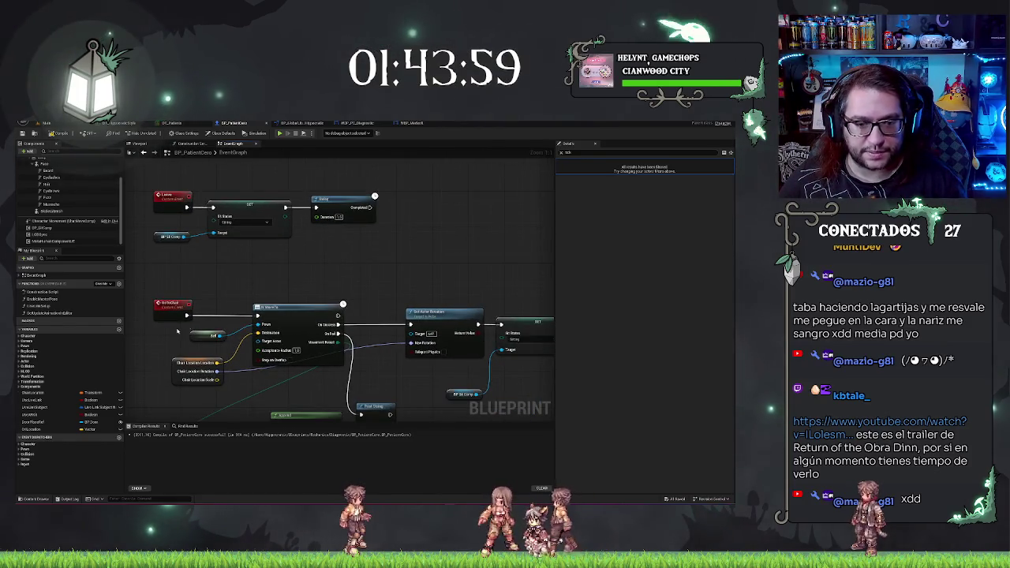
pyautogui.moveTo(286, 386); pyautogui.dragTo(287, 385)
pyautogui.hotkey('ctrl', 'c')
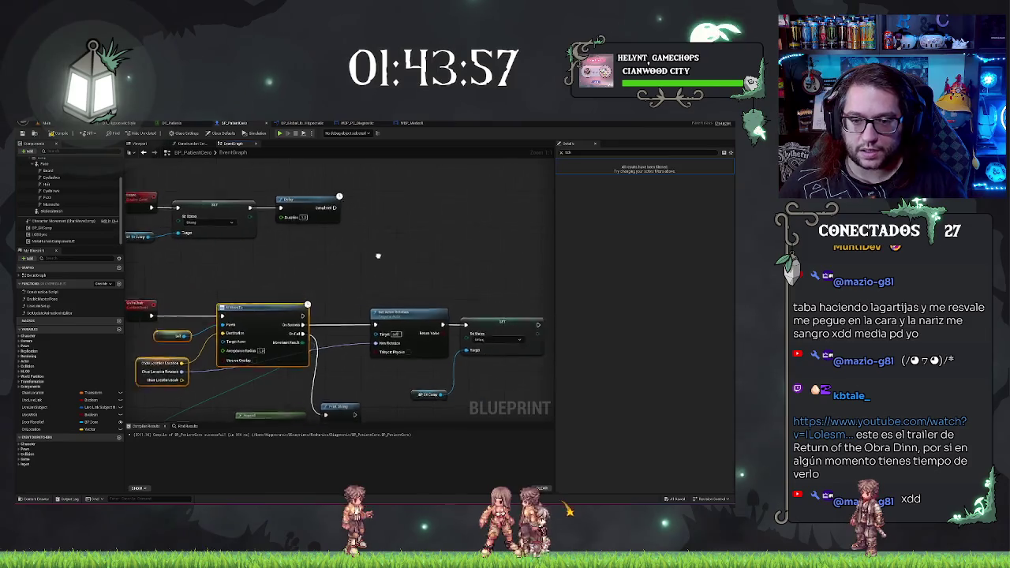
pyautogui.hotkey('ctrl', 'v')
pyautogui.moveTo(439, 187); pyautogui.dragTo(372, 205)
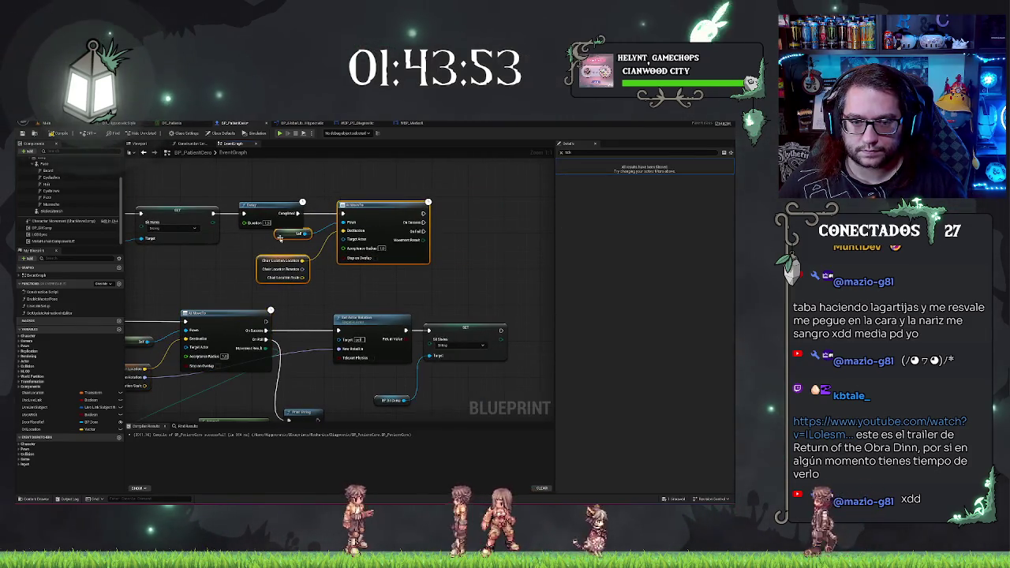
# Delete the pasted Break Location node, bring in the location variable, and compile.
pyautogui.moveTo(279, 238); pyautogui.dragTo(275, 231)
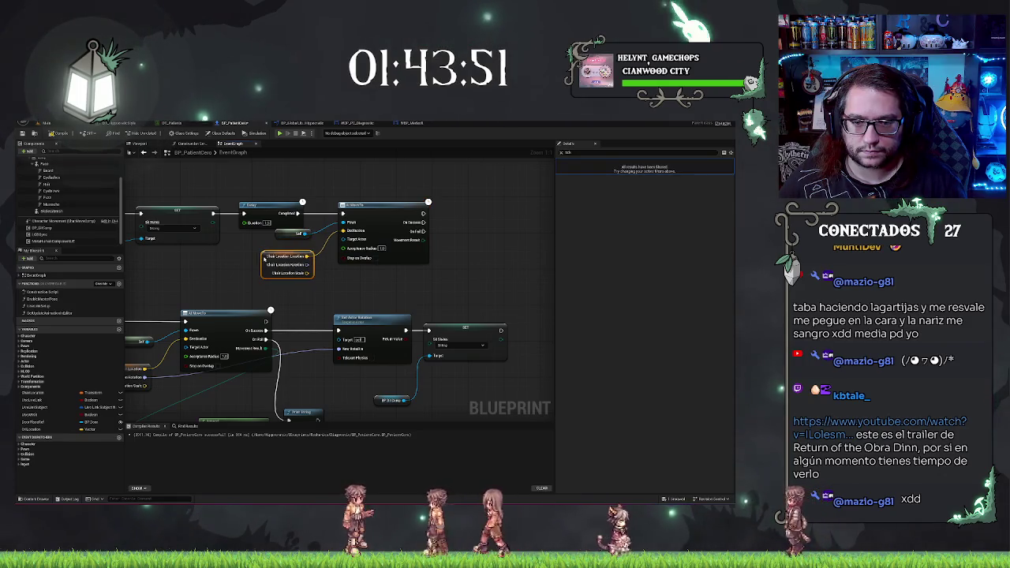
pyautogui.click(277, 237)
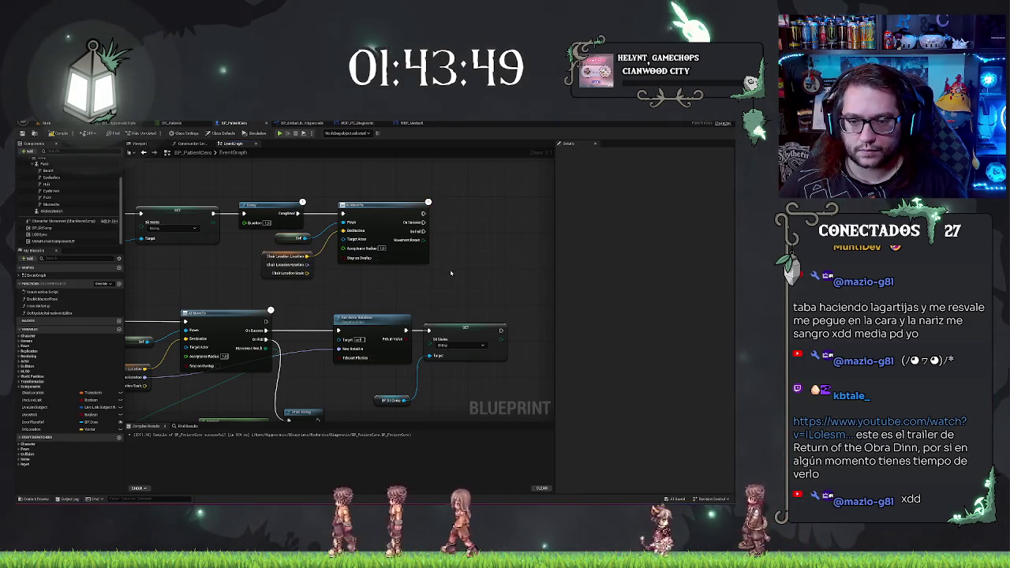
pyautogui.click(281, 272)
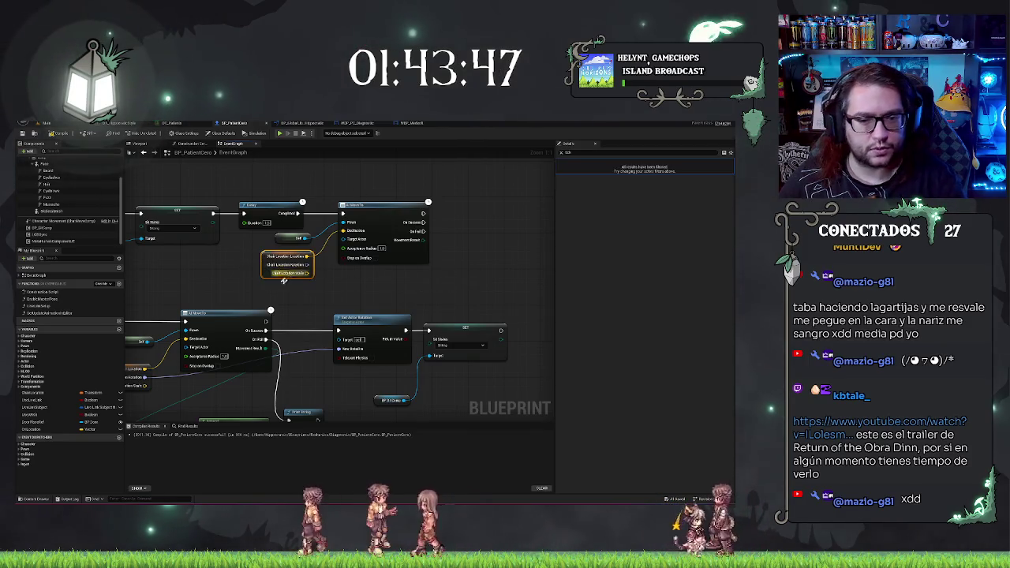
pyautogui.press('Delete')
pyautogui.moveTo(63, 429); pyautogui.dragTo(281, 262)
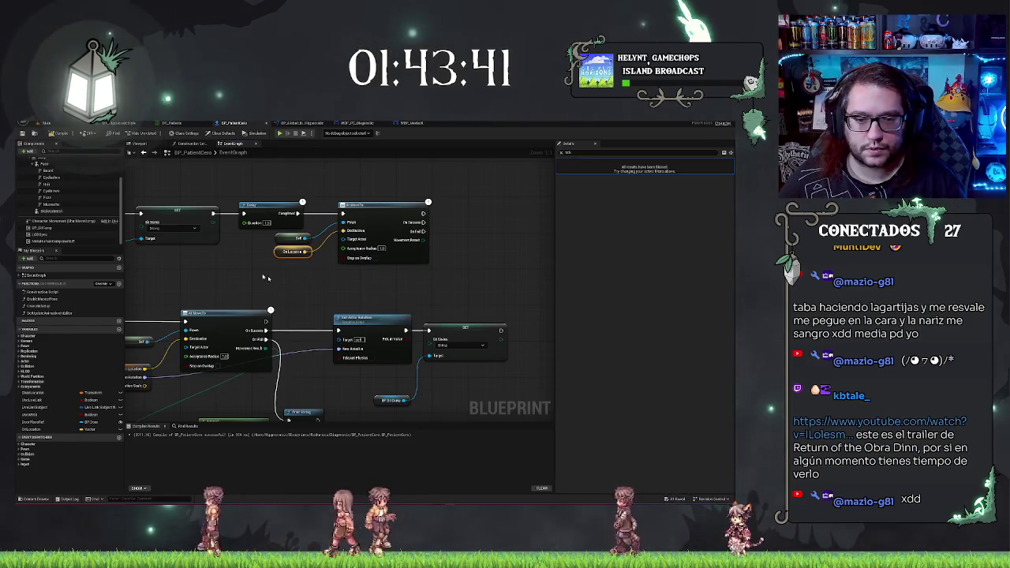
pyautogui.click(22, 134)
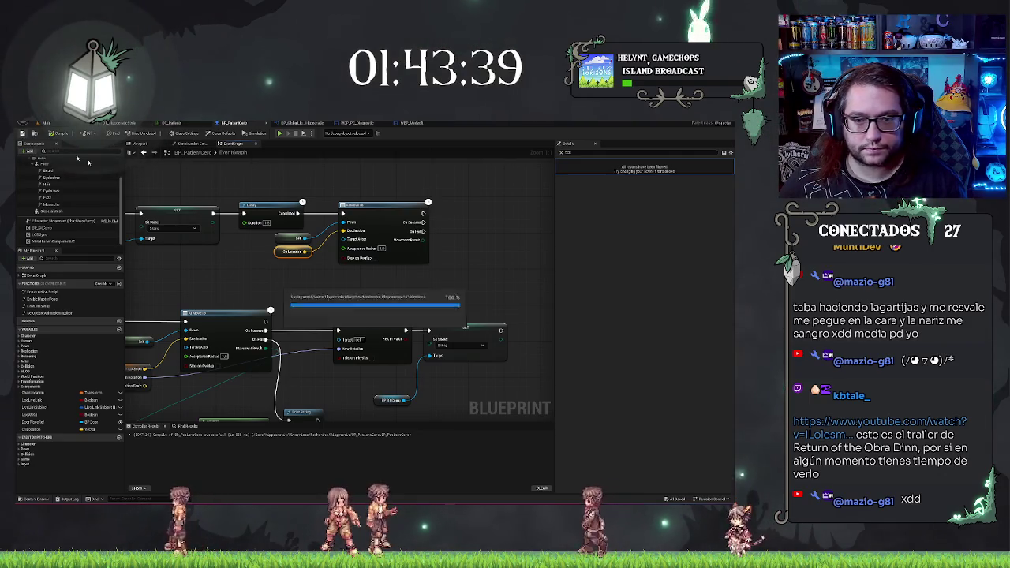
# Add a Destroy Actor node on the MoveTo's On Success output.
pyautogui.moveTo(487, 248); pyautogui.dragTo(451, 239)
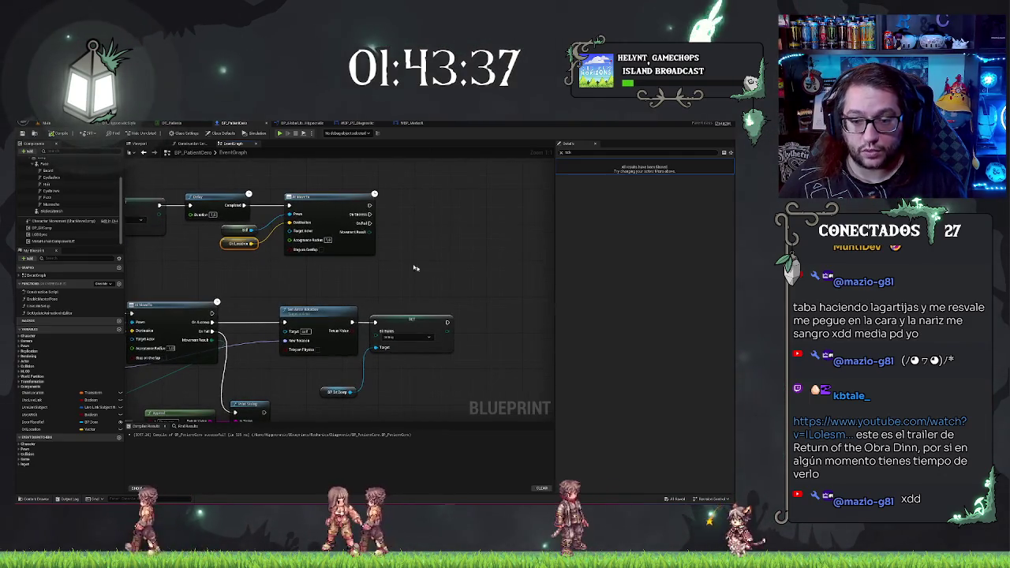
pyautogui.moveTo(471, 284); pyautogui.dragTo(474, 212)
pyautogui.moveTo(341, 188)
pyautogui.mouseDown()
pyautogui.moveTo(419, 291)
pyautogui.moveTo(504, 292)
pyautogui.moveTo(499, 250)
pyautogui.moveTo(310, 227)
pyautogui.mouseUp()
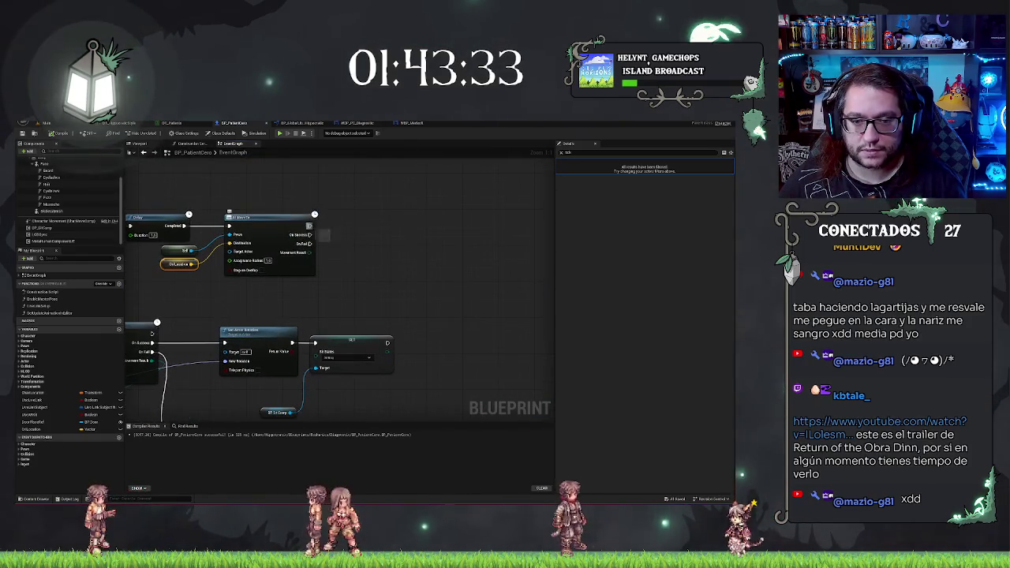
pyautogui.moveTo(254, 301)
pyautogui.mouseDown()
pyautogui.moveTo(355, 289)
pyautogui.moveTo(240, 300)
pyautogui.mouseUp()
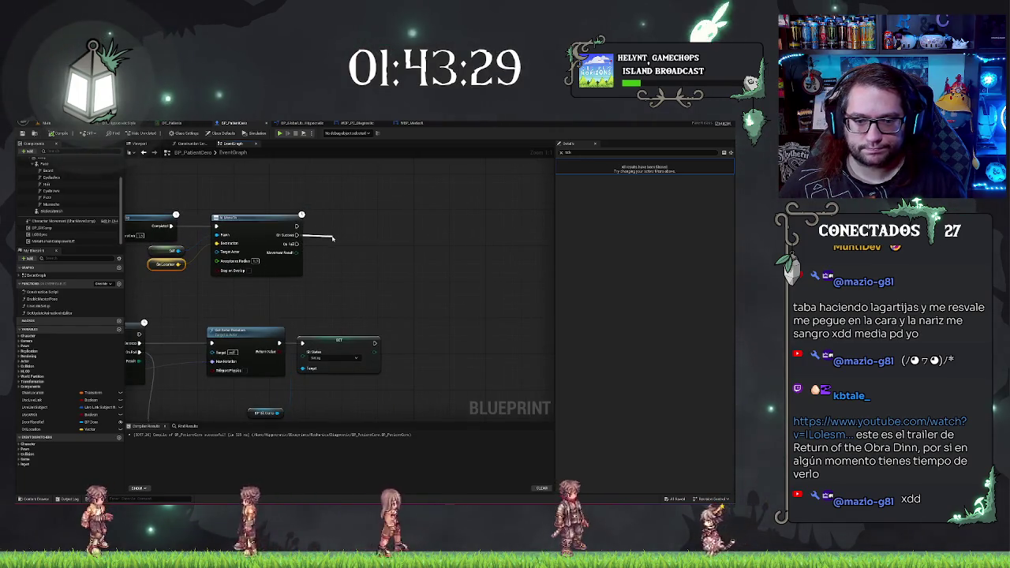
pyautogui.moveTo(297, 234); pyautogui.dragTo(333, 239)
pyautogui.write('destr')
pyautogui.press('Return')
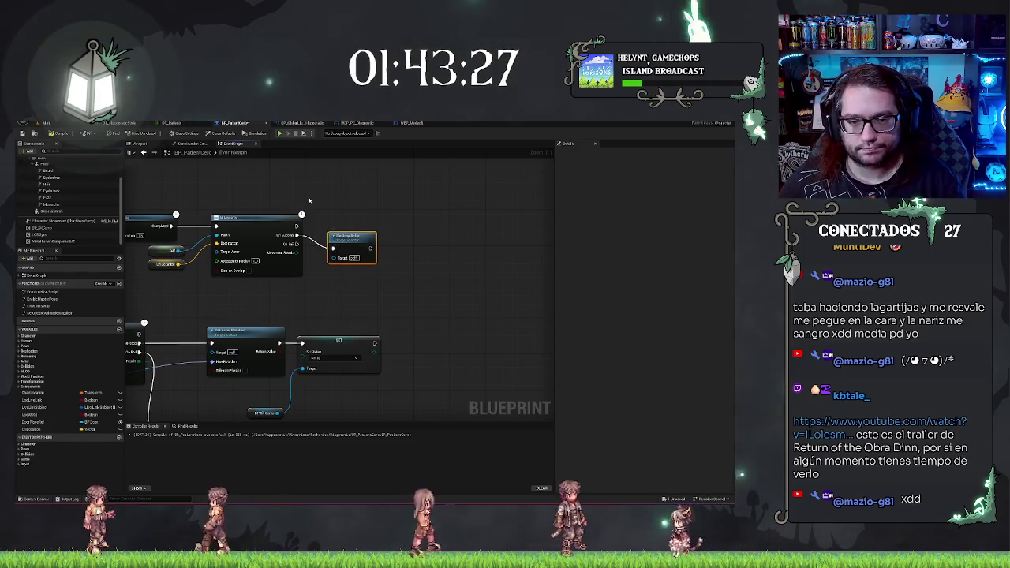
# Go via WBP_Medsoft to the WBP_PC_Diagnostic event graph showing the Diagnostic event and Branch.
pyautogui.moveTo(381, 201); pyautogui.dragTo(431, 209)
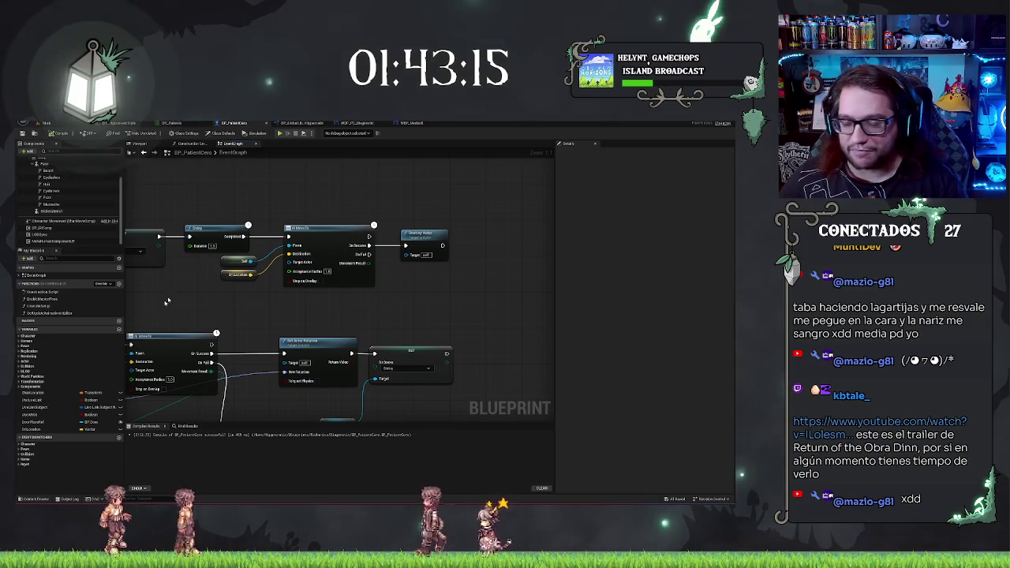
pyautogui.moveTo(166, 302); pyautogui.dragTo(269, 291)
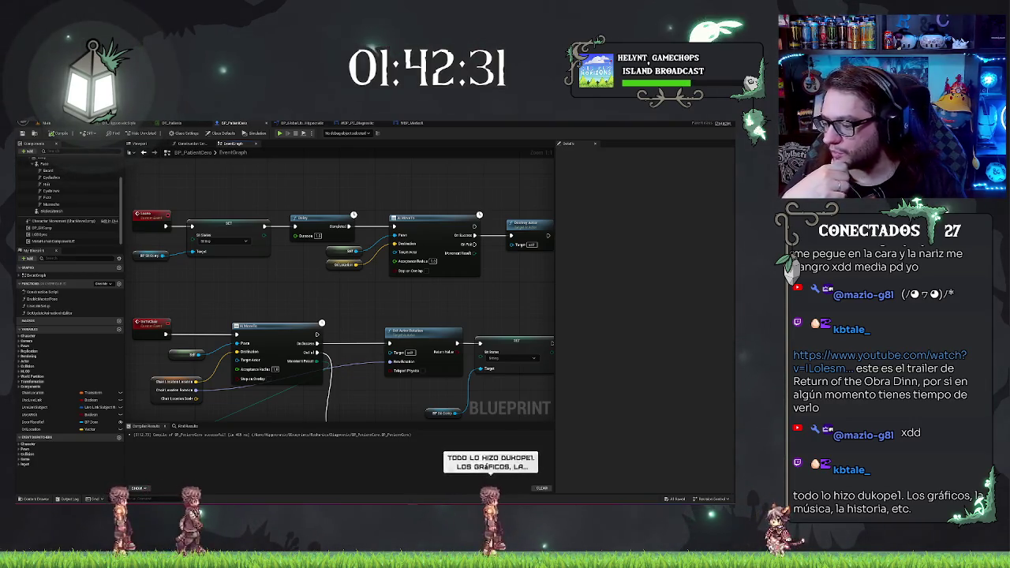
pyautogui.moveTo(379, 299)
pyautogui.mouseDown()
pyautogui.moveTo(496, 301)
pyautogui.moveTo(431, 302)
pyautogui.mouseUp()
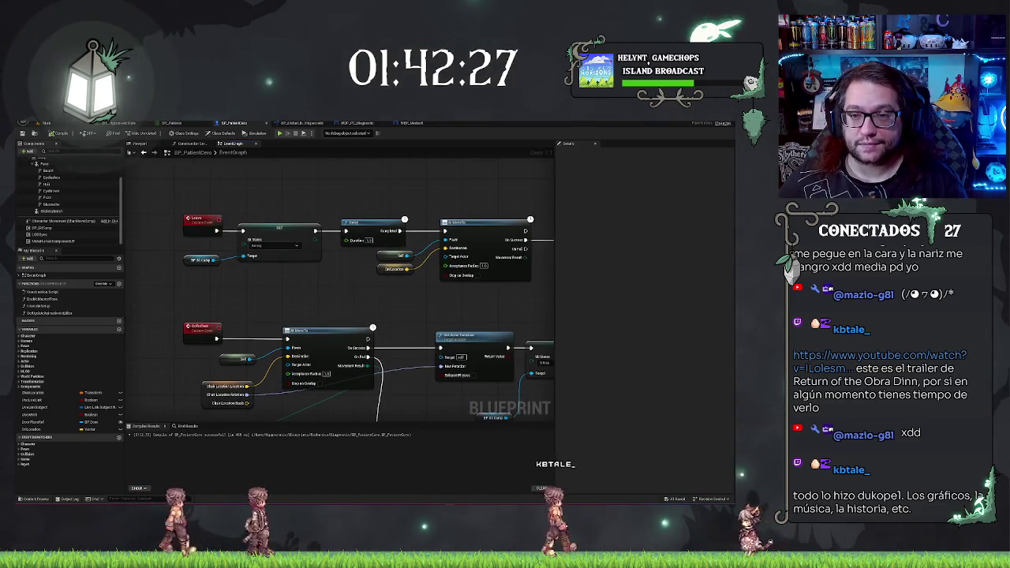
pyautogui.click(410, 123)
pyautogui.moveTo(410, 254)
pyautogui.mouseDown()
pyautogui.moveTo(343, 232)
pyautogui.moveTo(381, 229)
pyautogui.mouseUp()
pyautogui.click(356, 122)
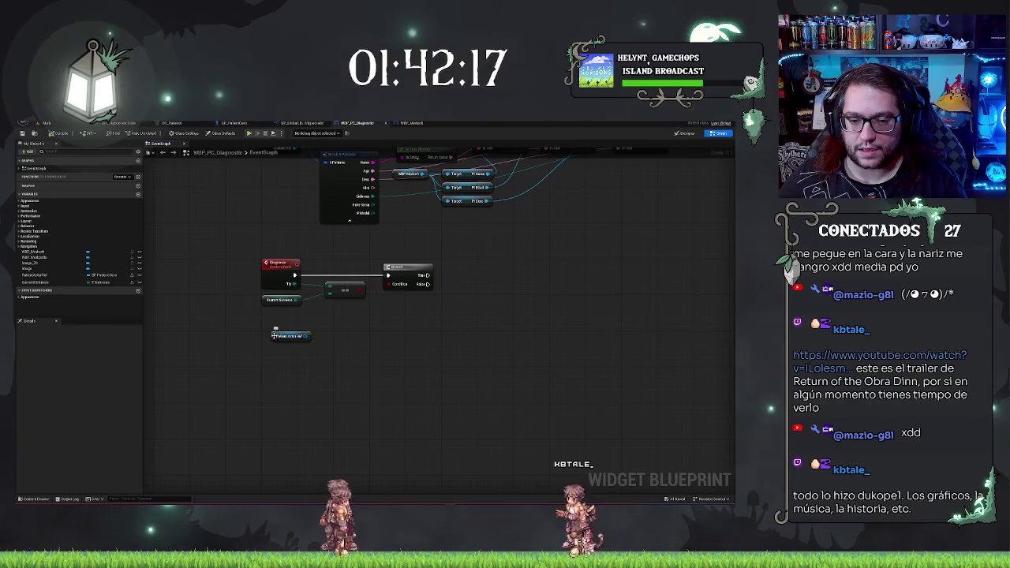
# Add a Leave call between Diagnose and Branch, targeting Patient Actor Ref.
pyautogui.moveTo(297, 336)
pyautogui.mouseDown()
pyautogui.moveTo(418, 401)
pyautogui.moveTo(444, 391)
pyautogui.moveTo(398, 332)
pyautogui.moveTo(458, 359)
pyautogui.moveTo(375, 329)
pyautogui.mouseUp()
pyautogui.write('leave')
pyautogui.press('Return')
pyautogui.click(426, 281)
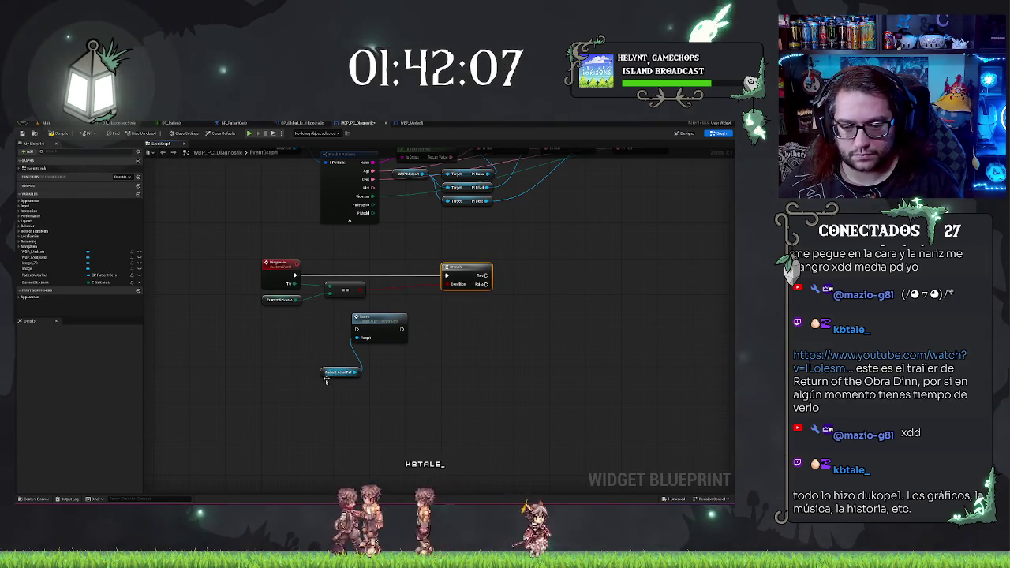
pyautogui.moveTo(323, 372); pyautogui.dragTo(314, 373)
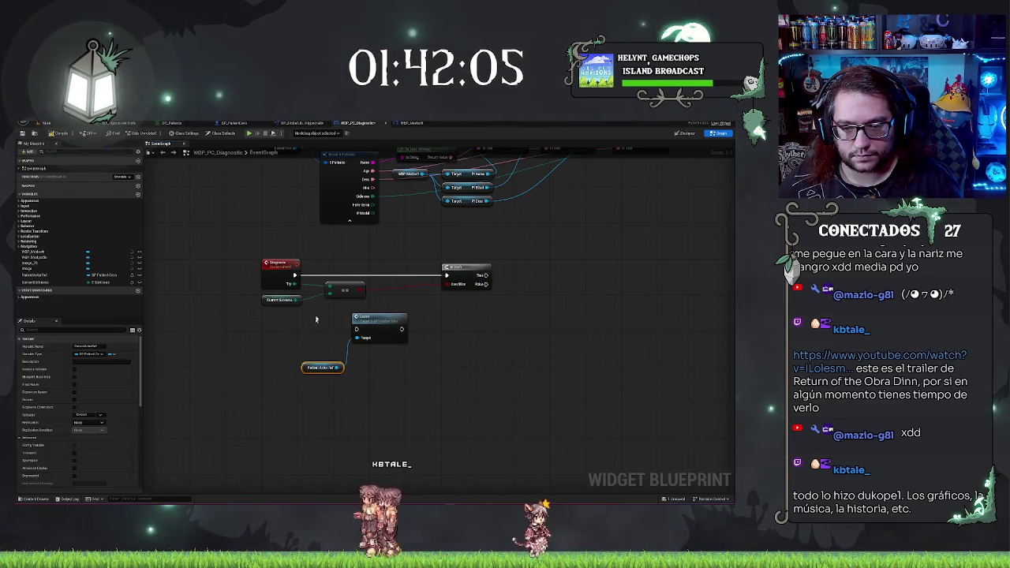
pyautogui.moveTo(375, 325); pyautogui.dragTo(403, 272)
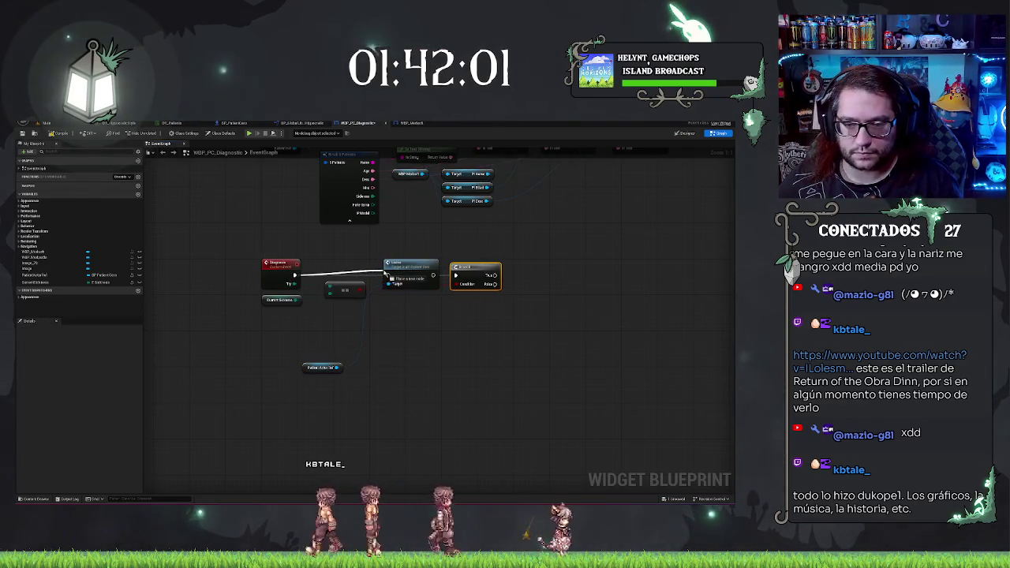
pyautogui.moveTo(387, 283)
pyautogui.mouseDown()
pyautogui.moveTo(337, 368)
pyautogui.moveTo(312, 365)
pyautogui.moveTo(331, 315)
pyautogui.mouseUp()
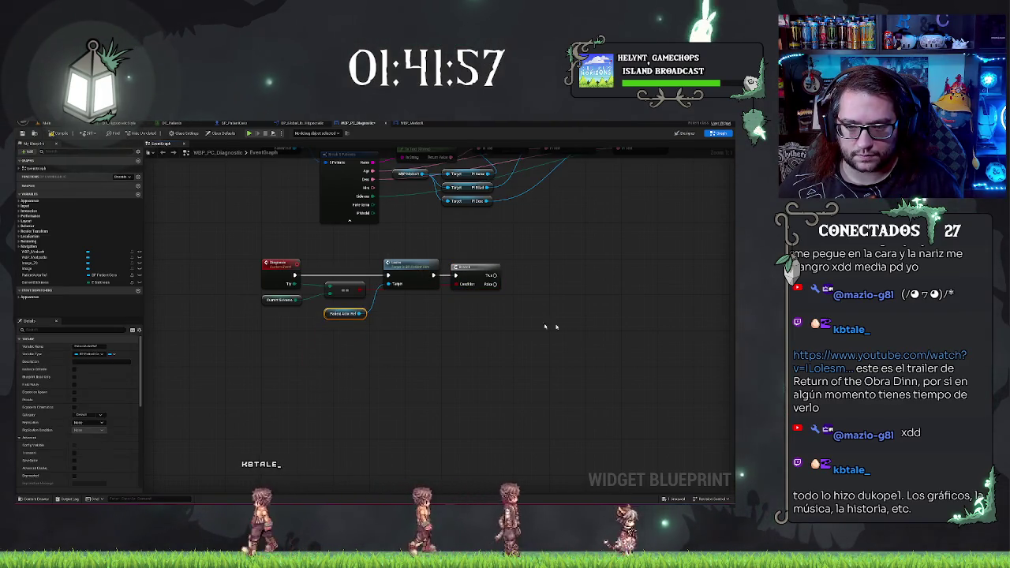
pyautogui.click(471, 339)
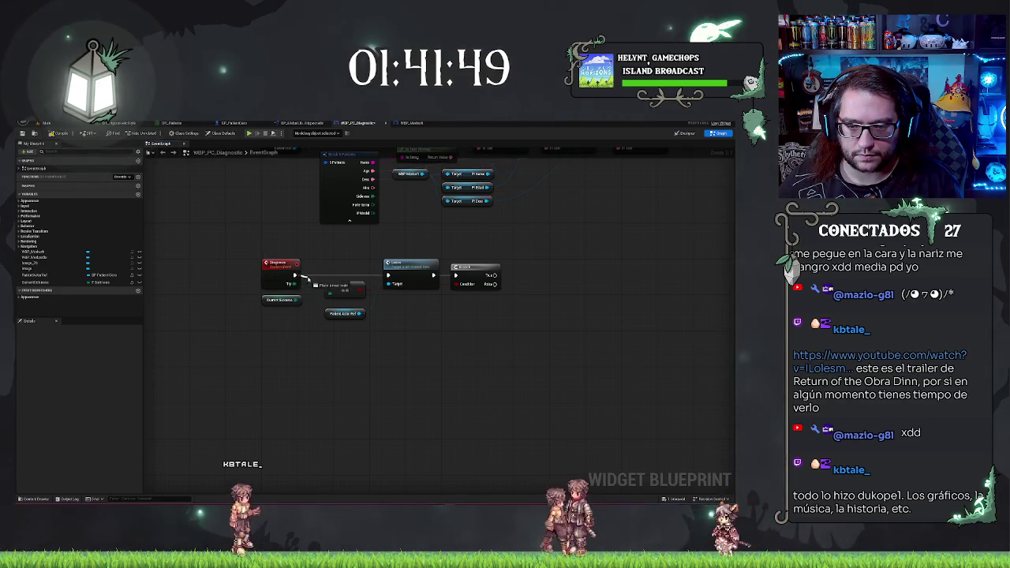
# Insert a Delay right after the Diagnose event and tidy the nodes below it.
pyautogui.moveTo(314, 279); pyautogui.dragTo(313, 281)
pyautogui.write('sel')
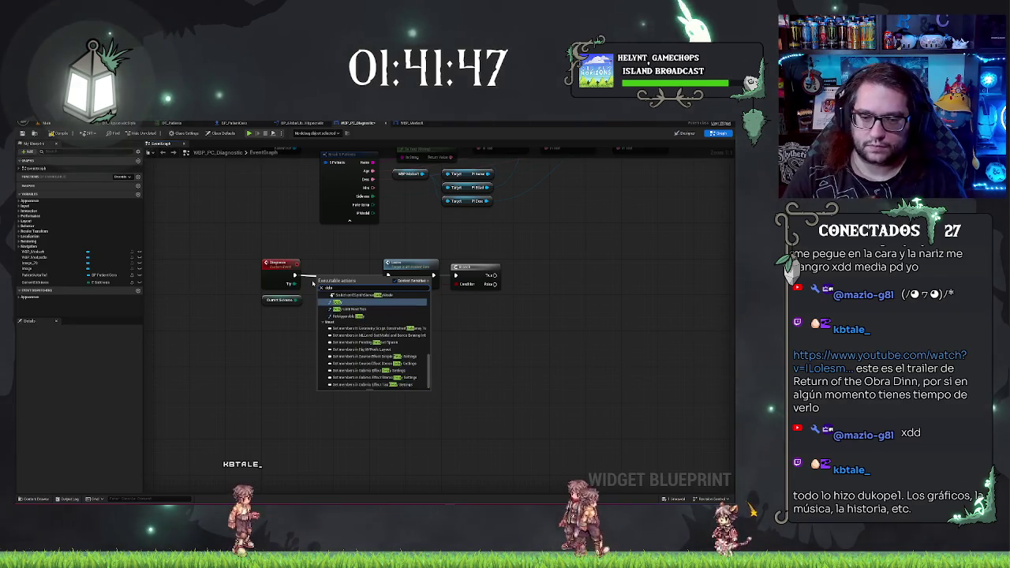
pyautogui.press('Return')
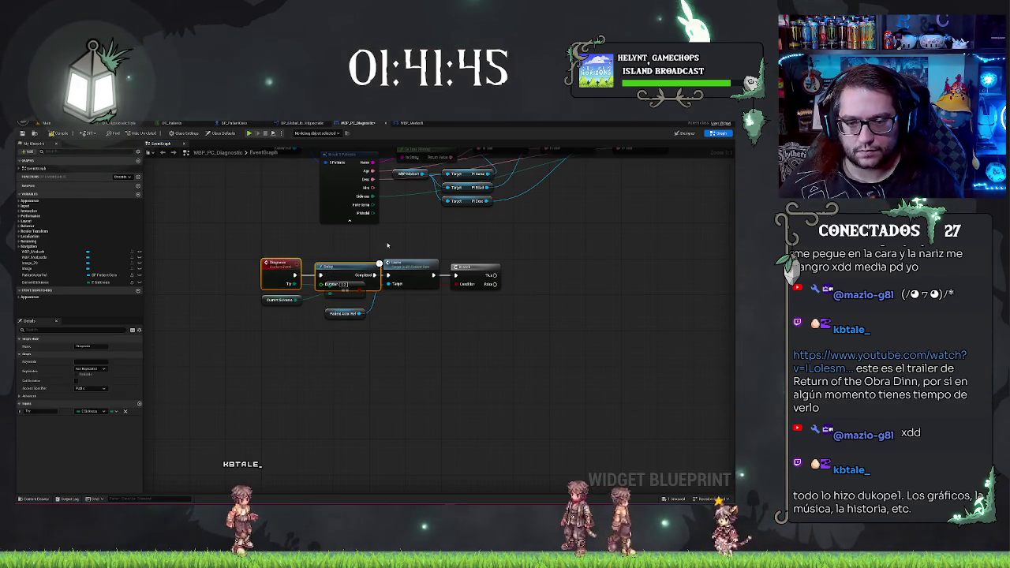
pyautogui.click(352, 297)
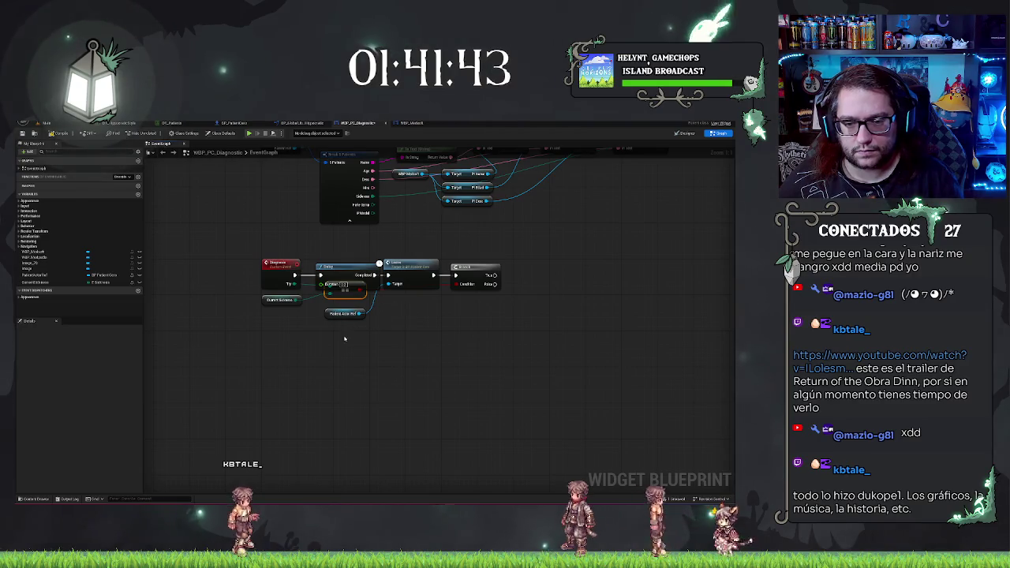
pyautogui.moveTo(345, 316); pyautogui.dragTo(347, 318)
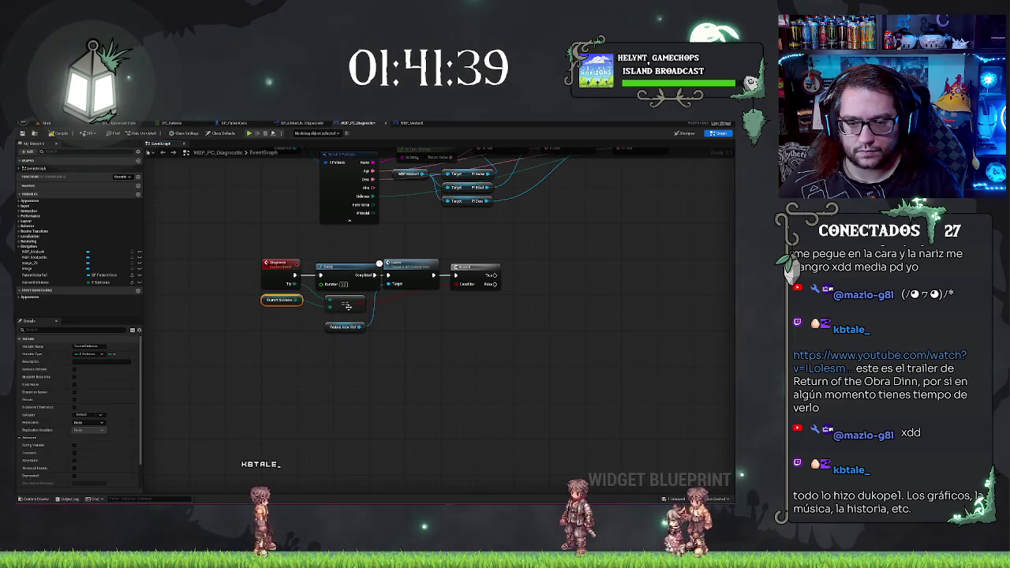
pyautogui.moveTo(280, 300); pyautogui.dragTo(281, 307)
pyautogui.click(358, 243)
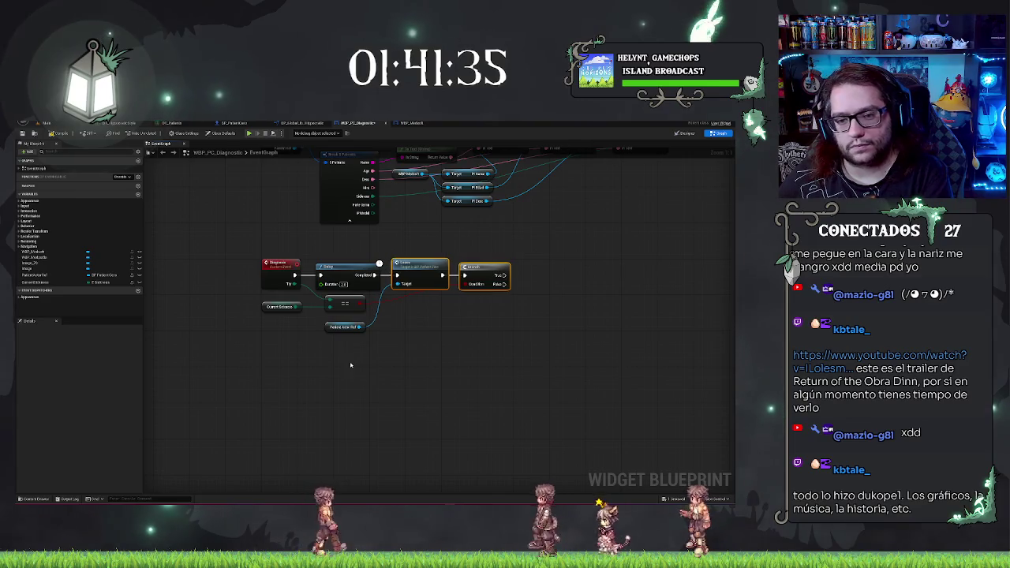
# Pull a Get Player node off the Leave node.
pyautogui.moveTo(349, 360)
pyautogui.mouseDown()
pyautogui.moveTo(379, 345)
pyautogui.moveTo(345, 325)
pyautogui.mouseUp()
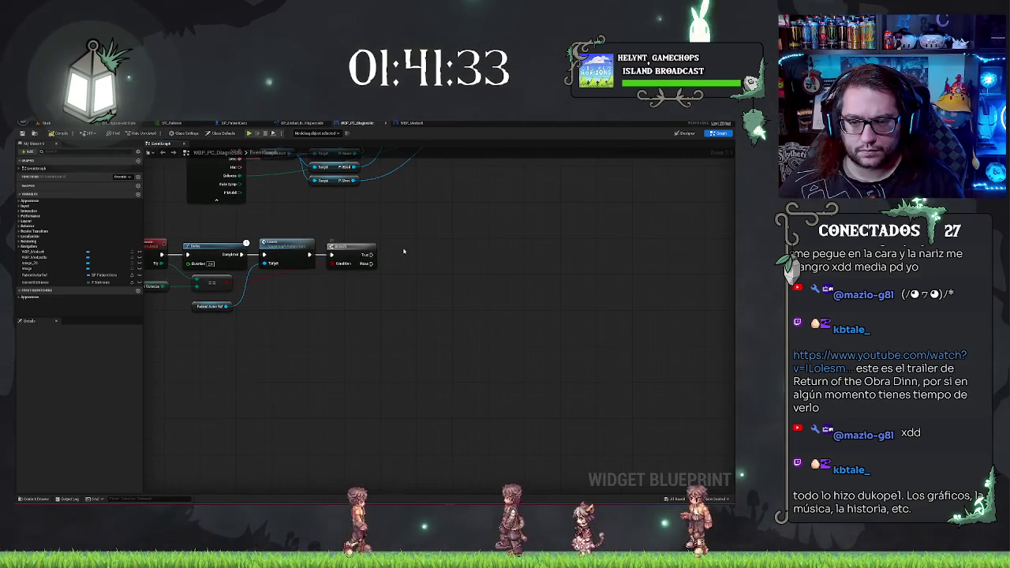
pyautogui.moveTo(404, 251); pyautogui.dragTo(419, 278)
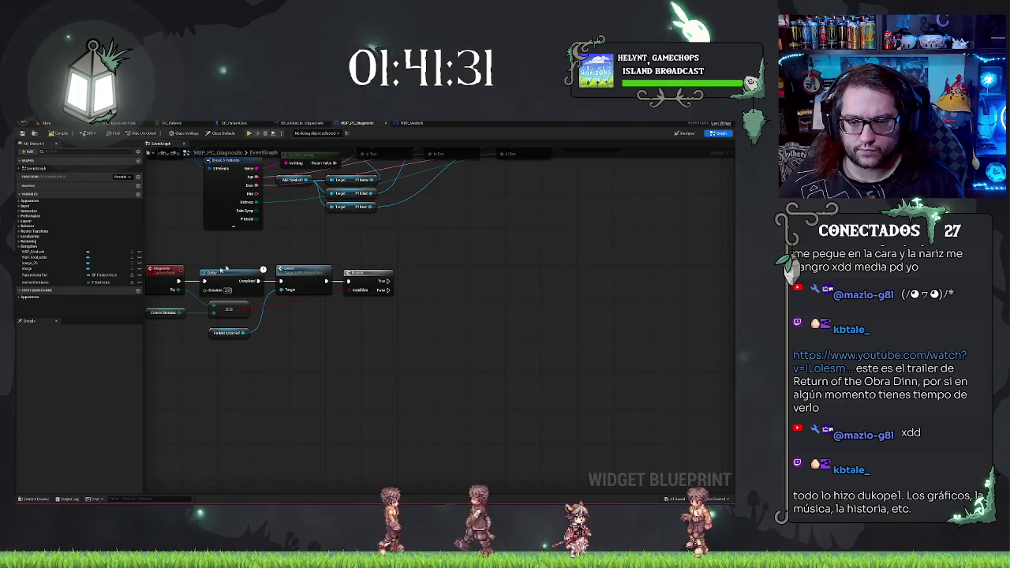
pyautogui.moveTo(222, 271); pyautogui.dragTo(266, 265)
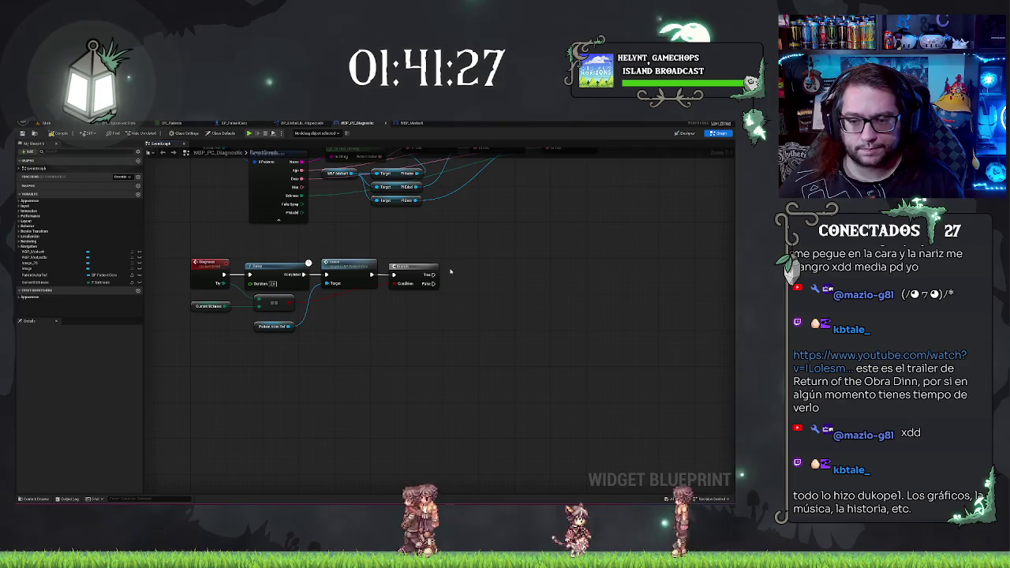
pyautogui.moveTo(431, 275)
pyautogui.mouseDown()
pyautogui.moveTo(412, 266)
pyautogui.moveTo(433, 266)
pyautogui.mouseUp()
pyautogui.moveTo(371, 275); pyautogui.dragTo(398, 281)
pyautogui.write('get player')
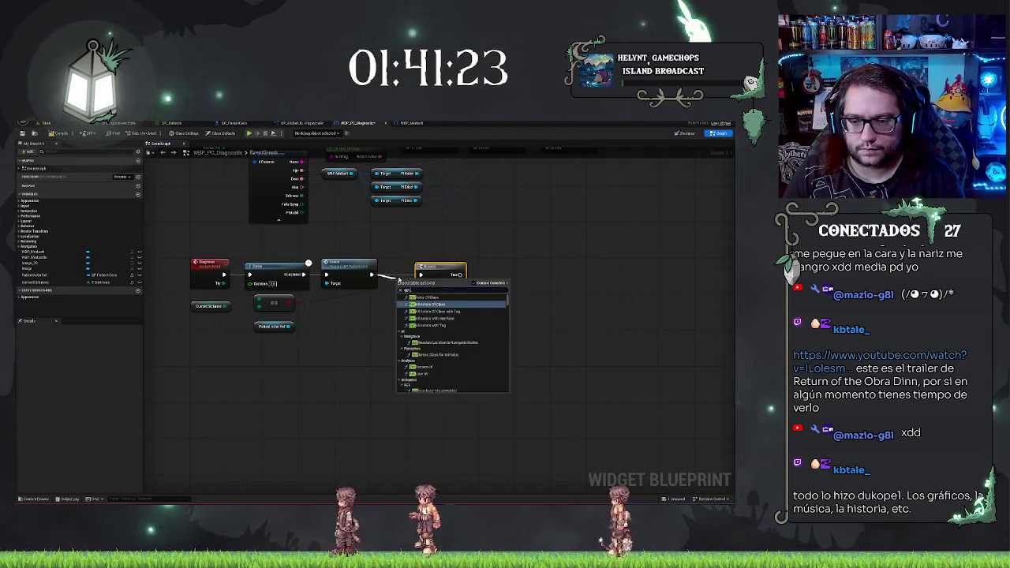
pyautogui.press('Return')
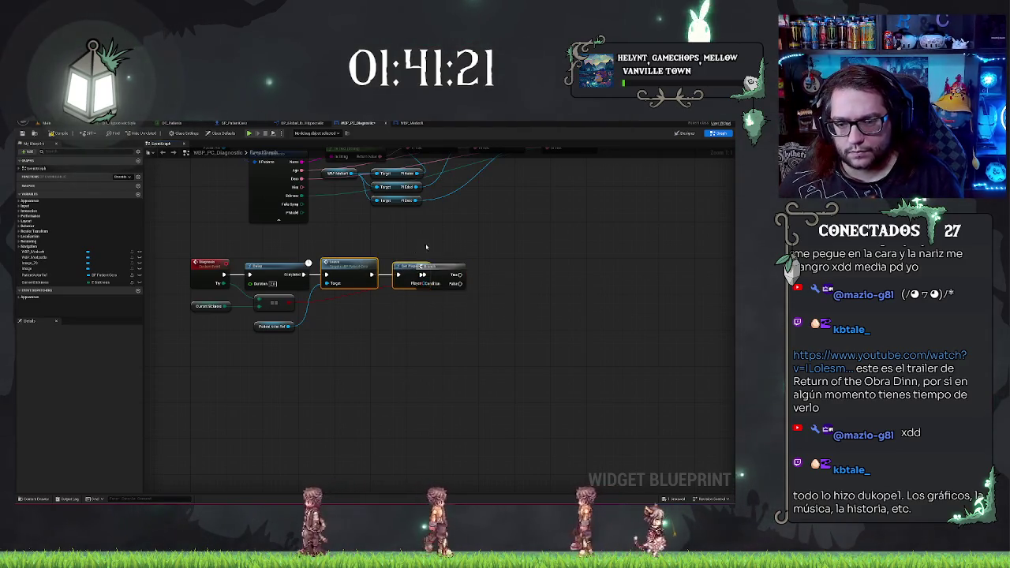
# Add a Statistics map getter with Find and Add nodes, then switch to BP_PatientCero.
pyautogui.moveTo(440, 268)
pyautogui.mouseDown()
pyautogui.moveTo(471, 268)
pyautogui.moveTo(458, 312)
pyautogui.mouseUp()
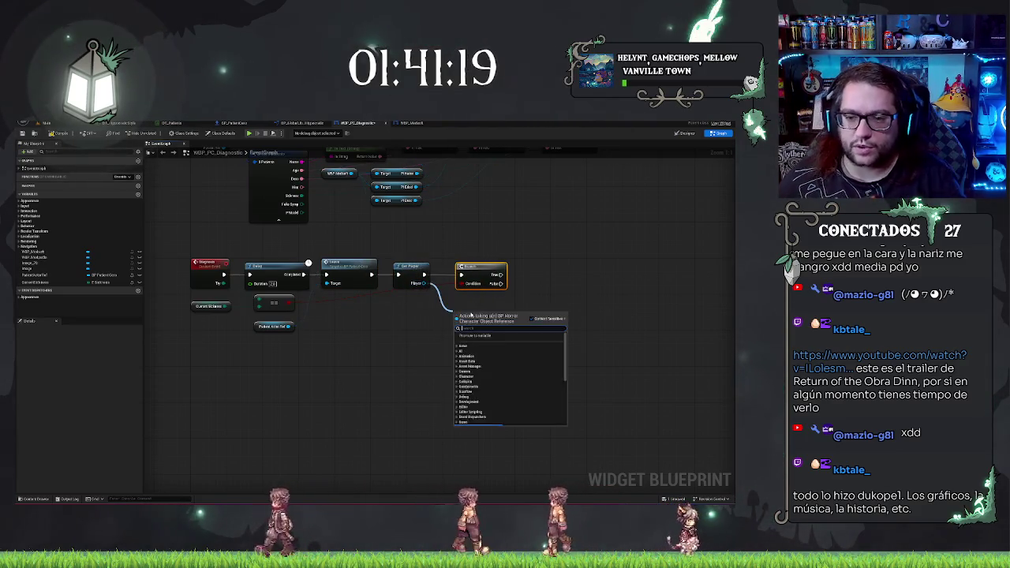
pyautogui.write('at')
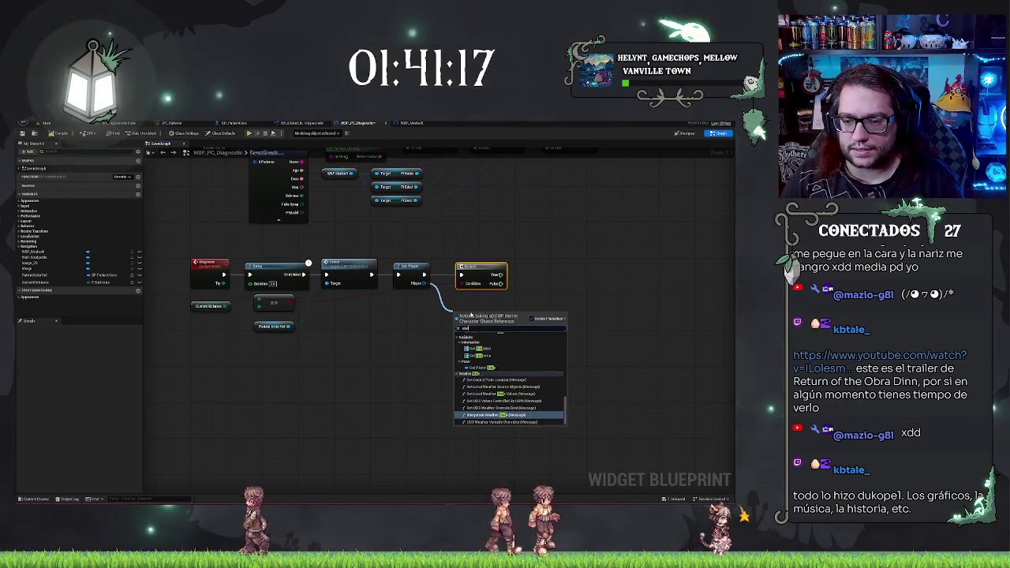
pyautogui.click(481, 414)
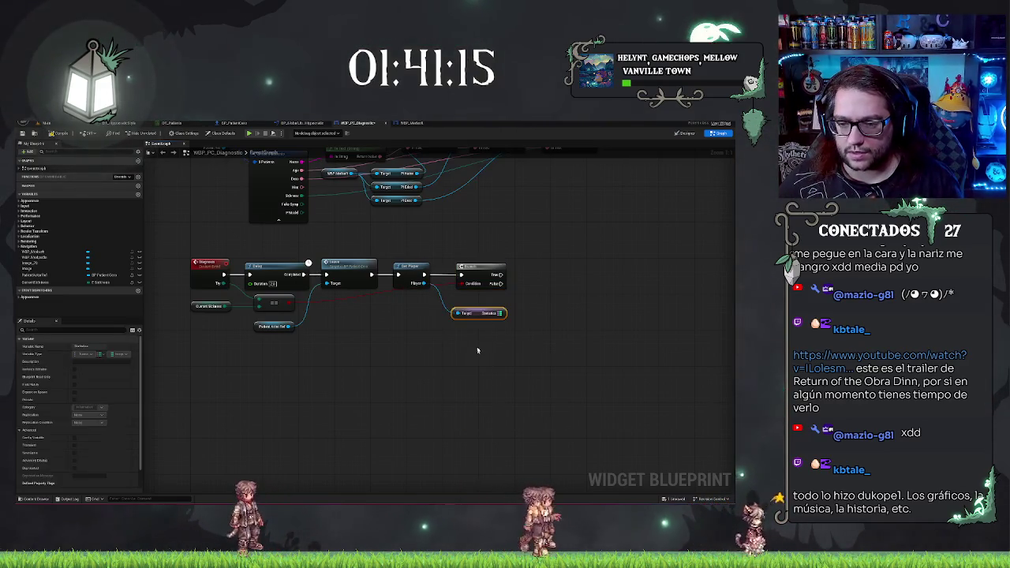
pyautogui.moveTo(521, 313); pyautogui.dragTo(443, 304)
pyautogui.write('find')
pyautogui.press('Return')
pyautogui.moveTo(380, 308); pyautogui.dragTo(396, 344)
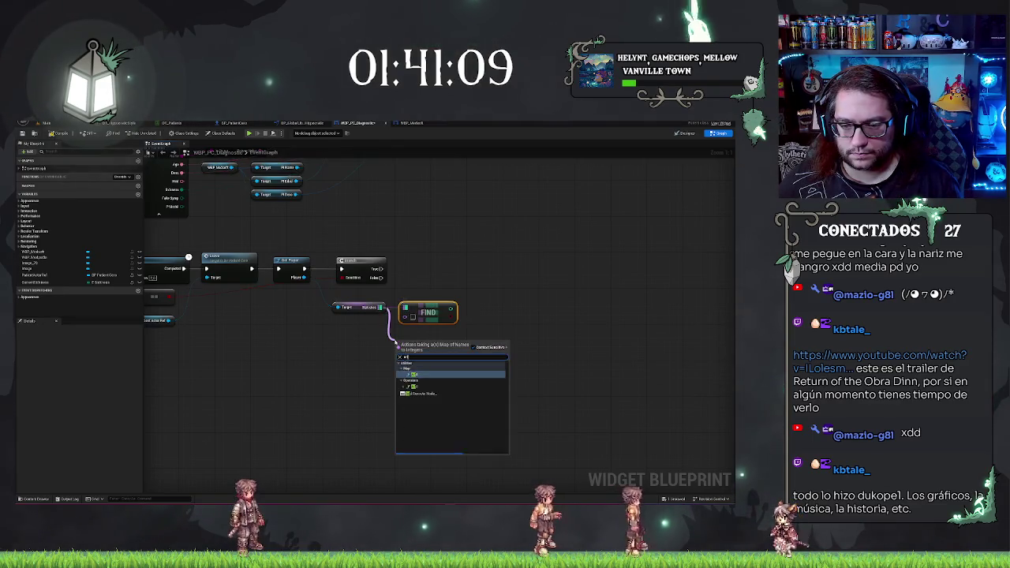
pyautogui.press('Return')
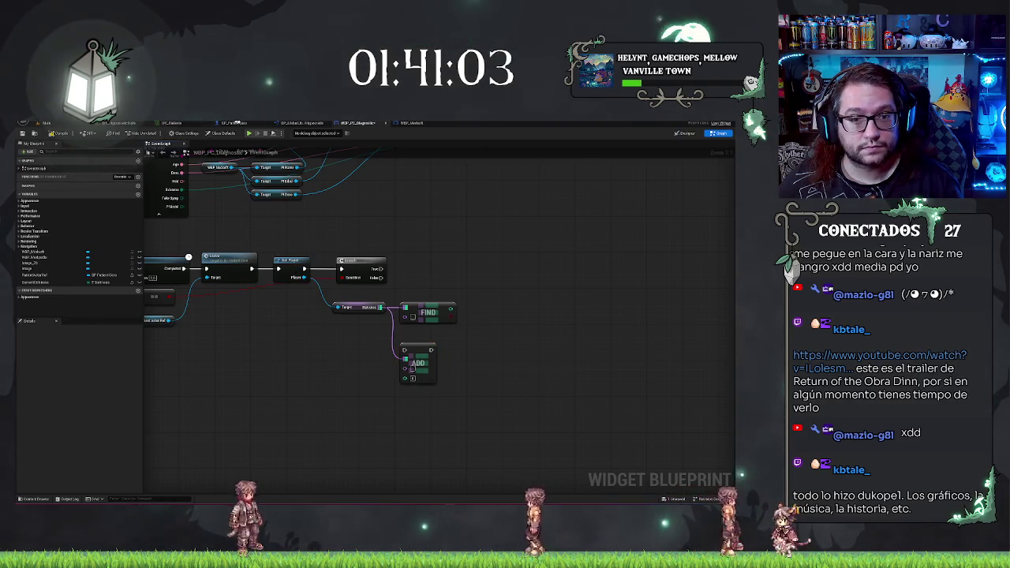
pyautogui.click(233, 123)
pyautogui.click(36, 123)
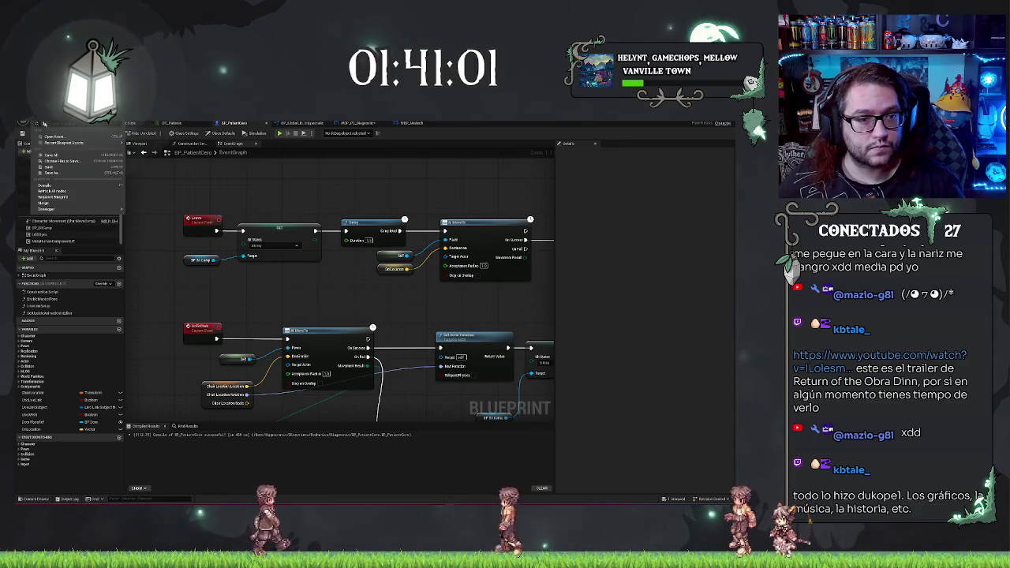
# Show the BP_HorrorCharacter event graph with its player input and movement chains.
pyautogui.moveTo(76, 143)
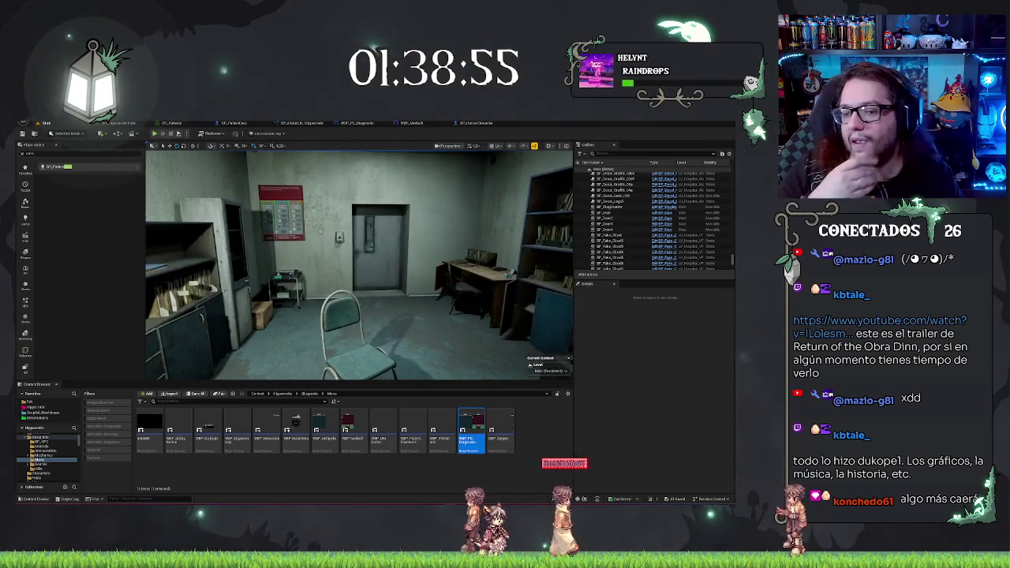
pyautogui.click(473, 123)
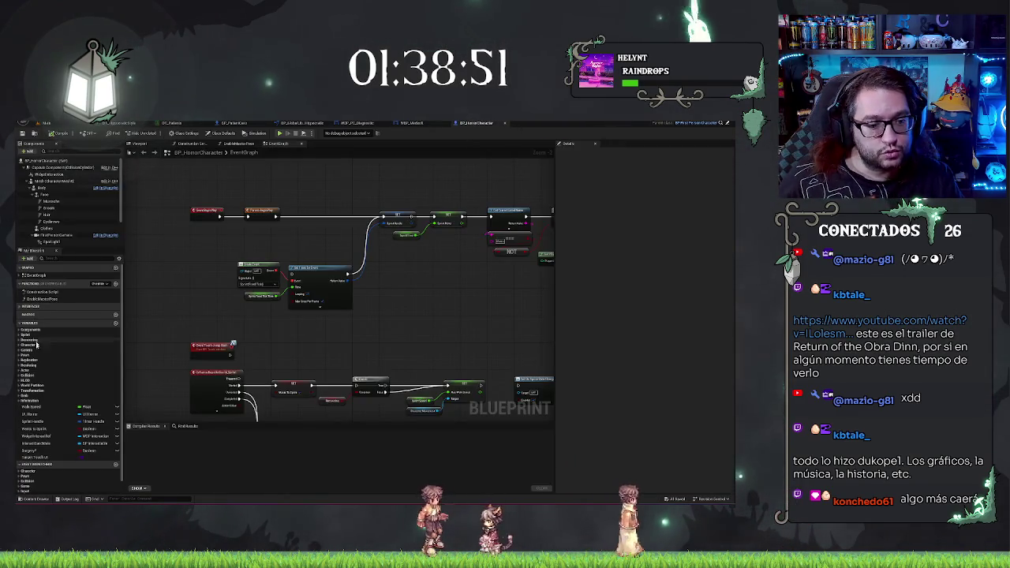
# In BP_HorrorCharacter, find the Statistics map variable and inspect its default entries.
pyautogui.click(412, 123)
pyautogui.click(347, 123)
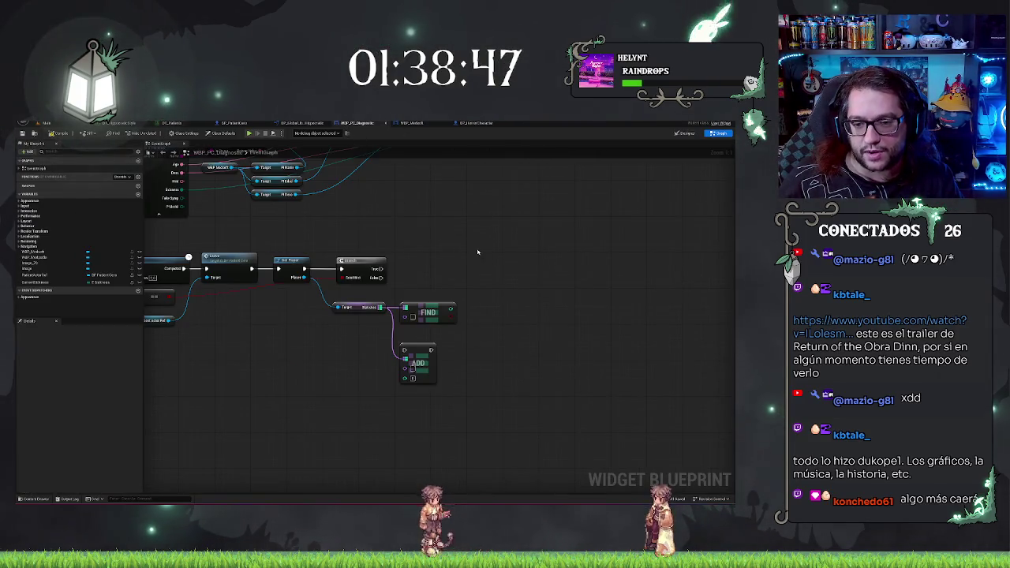
pyautogui.click(475, 123)
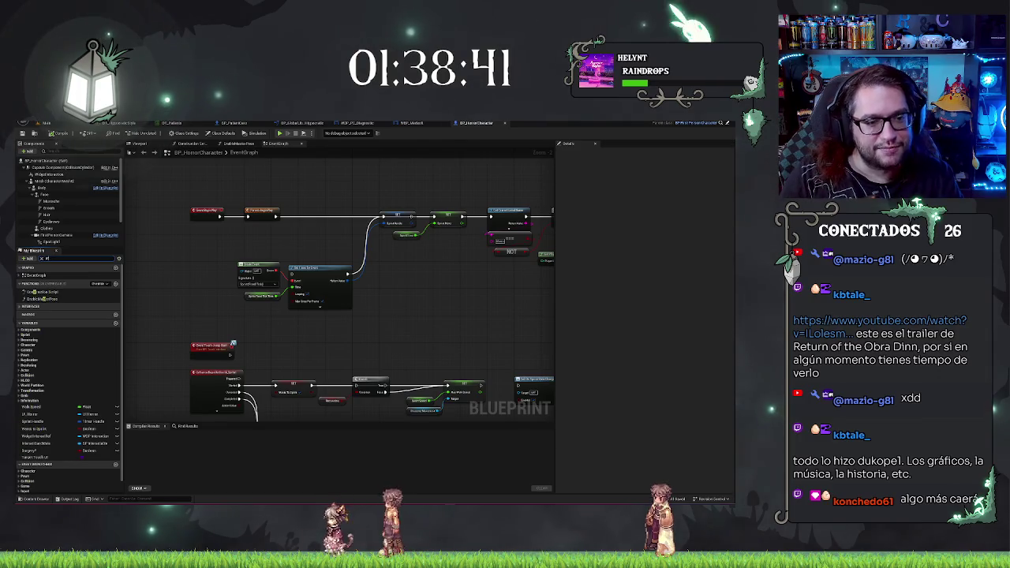
pyautogui.click(67, 258)
pyautogui.write('ind')
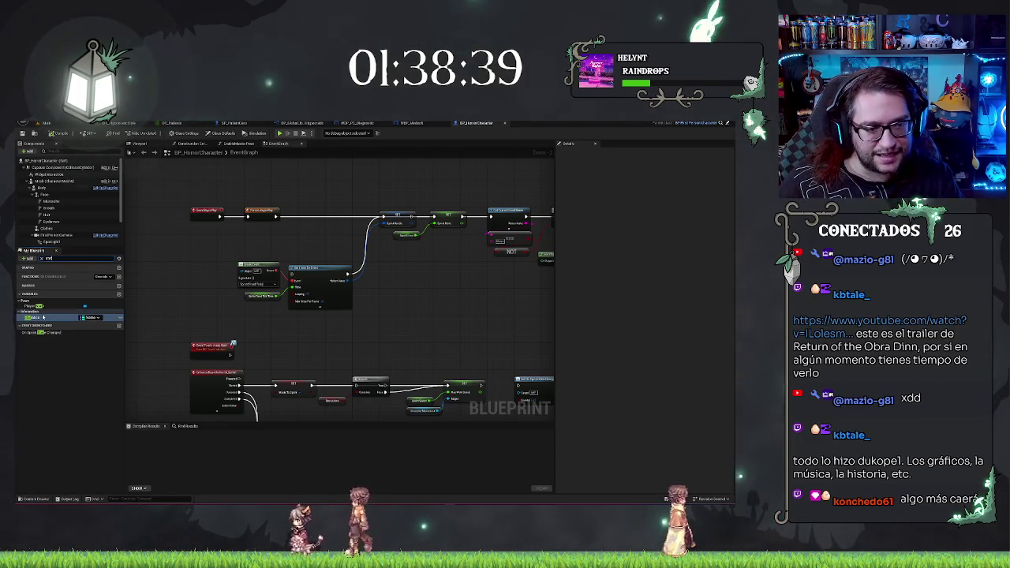
pyautogui.press('F2')
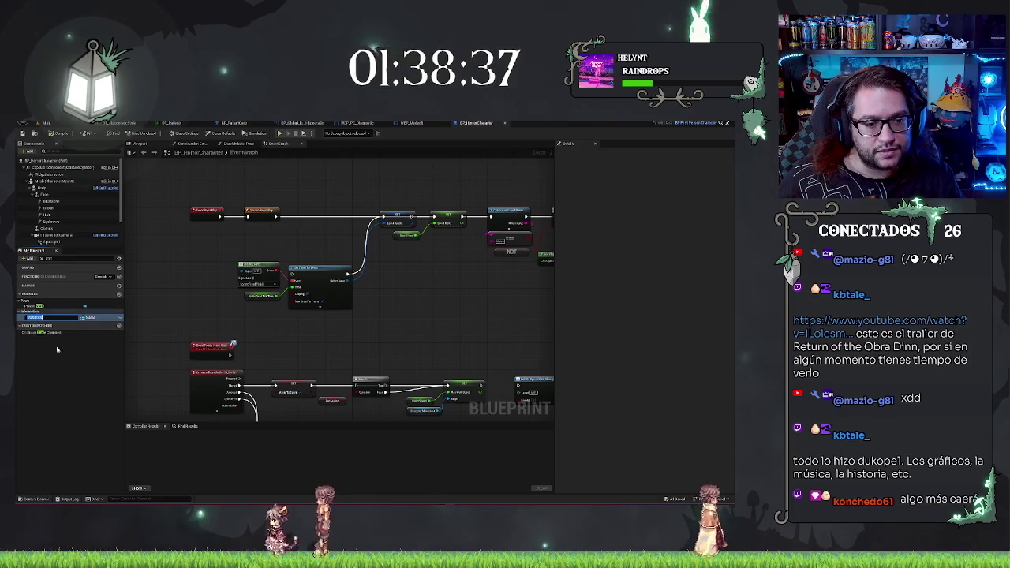
pyautogui.press('Return')
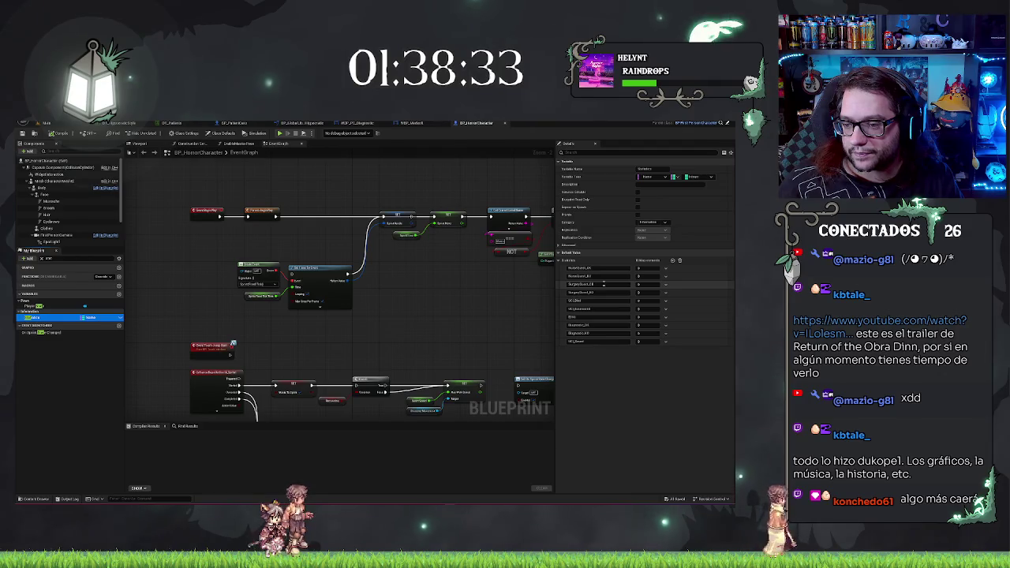
pyautogui.click(584, 325)
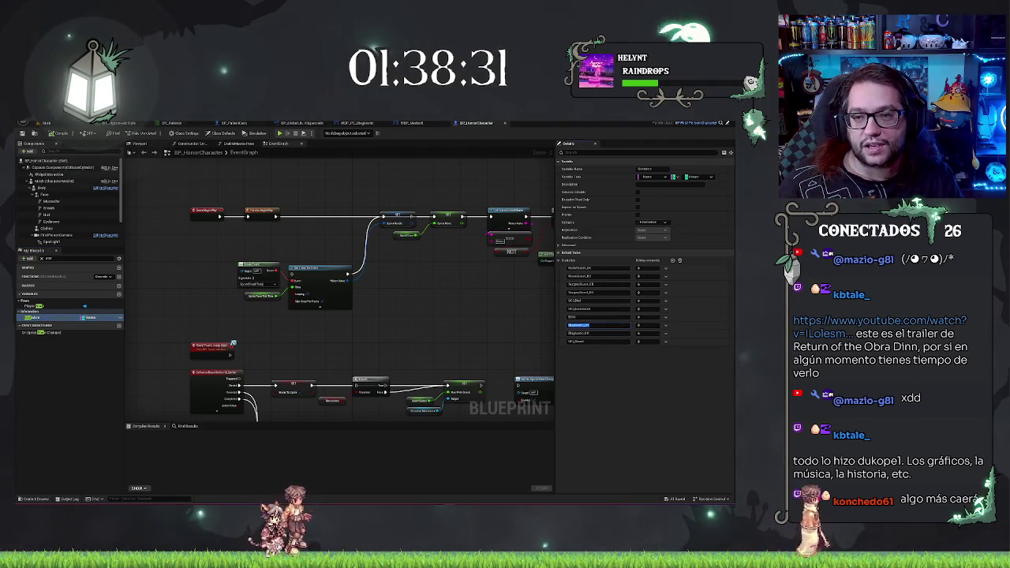
# Return to the WBP_PC_Diagnostic event graph.
pyautogui.click(412, 123)
pyautogui.click(476, 123)
pyautogui.click(355, 123)
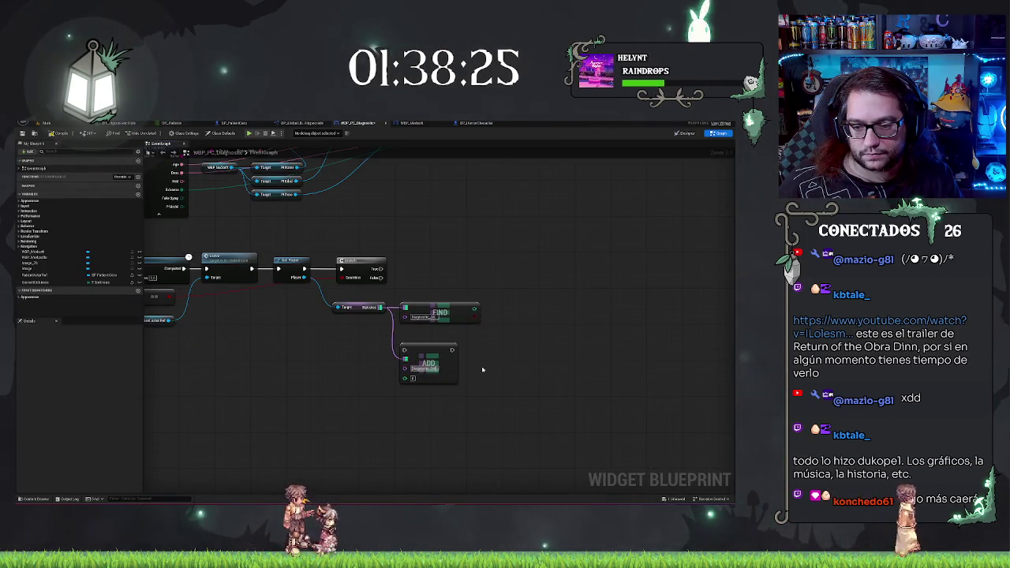
# Add an integer + node on FIND's result and feed the sum into ADD's value.
pyautogui.moveTo(383, 304); pyautogui.dragTo(430, 295)
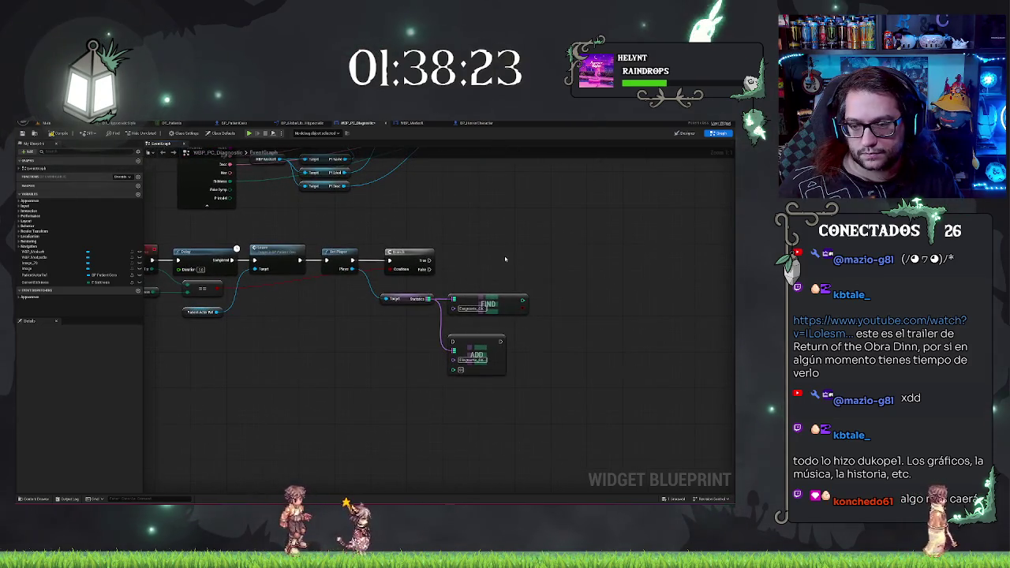
pyautogui.moveTo(490, 296); pyautogui.dragTo(493, 305)
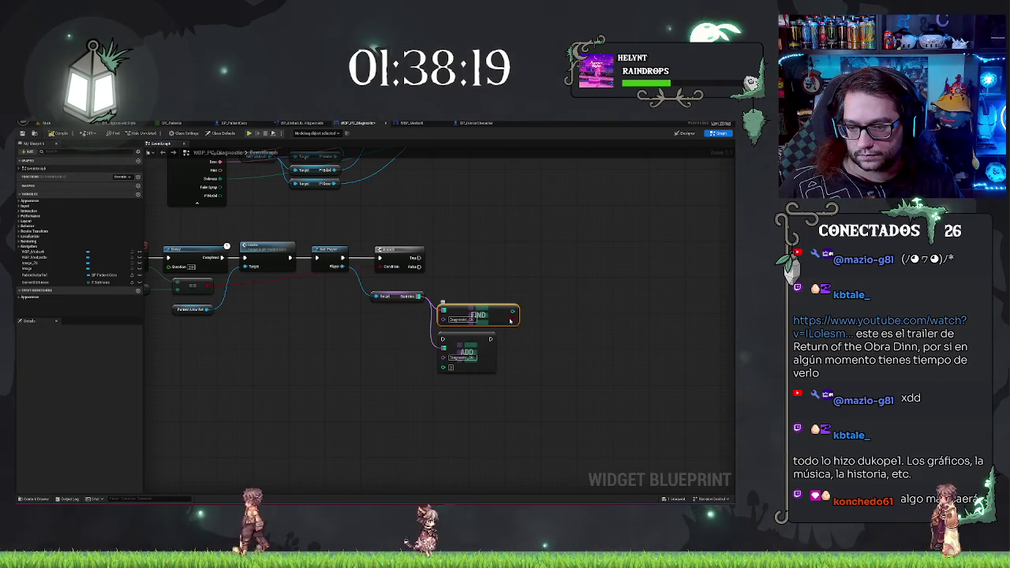
pyautogui.moveTo(511, 312); pyautogui.dragTo(531, 319)
pyautogui.click(551, 329)
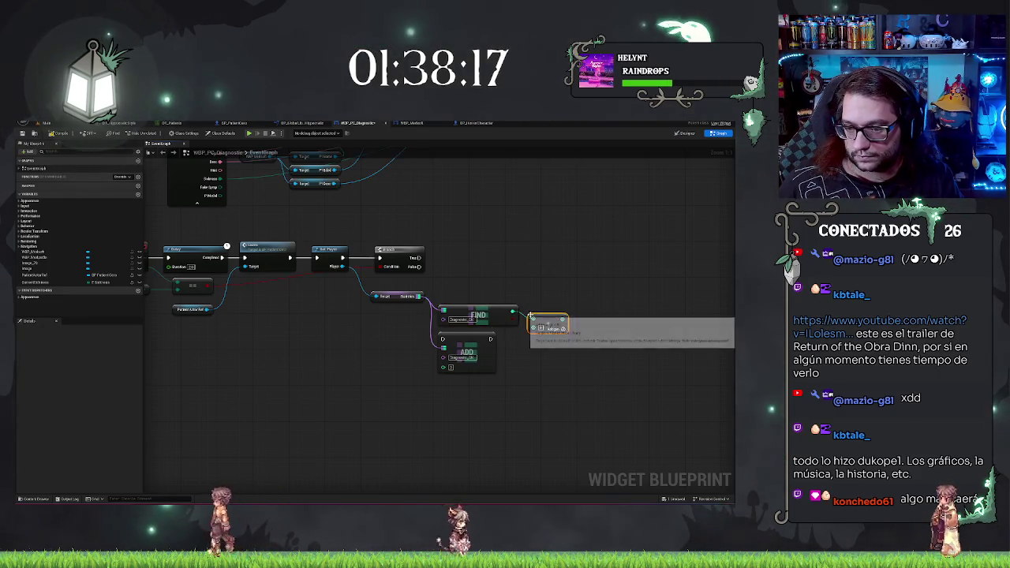
pyautogui.moveTo(562, 329)
pyautogui.mouseDown()
pyautogui.moveTo(418, 361)
pyautogui.moveTo(447, 368)
pyautogui.moveTo(471, 262)
pyautogui.moveTo(419, 258)
pyautogui.mouseUp()
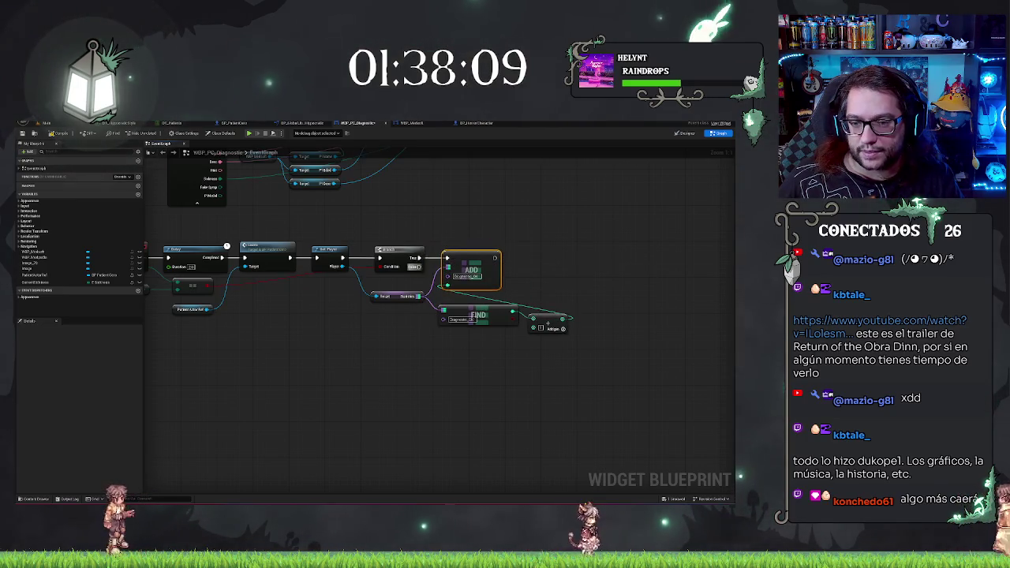
# Duplicate the ADD node and straighten the FIND-to-addition connection.
pyautogui.hotkey('ctrl', 'c')
pyautogui.hotkey('ctrl', 'v')
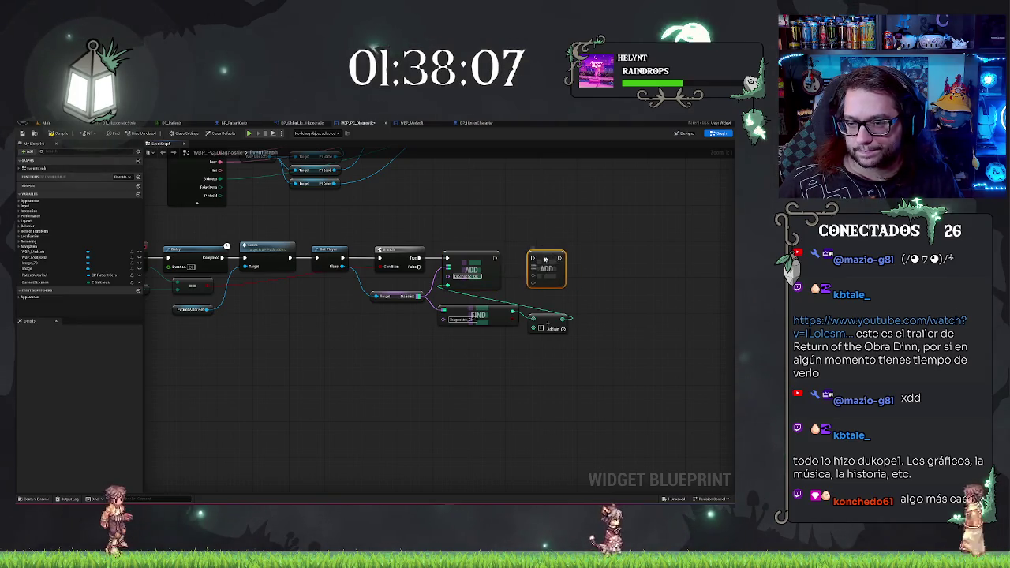
pyautogui.moveTo(546, 259); pyautogui.dragTo(414, 257)
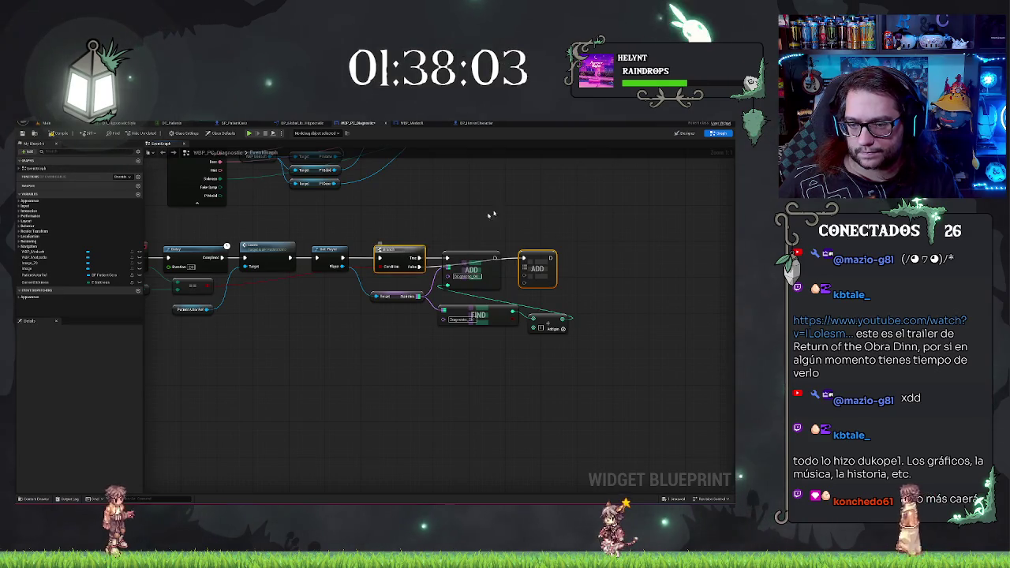
pyautogui.click(583, 310)
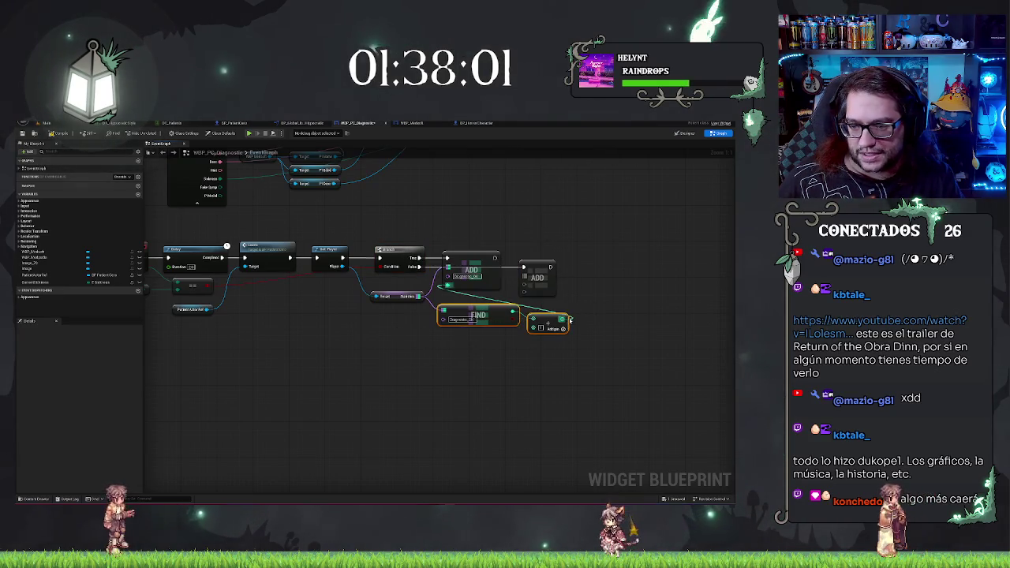
pyautogui.moveTo(550, 318); pyautogui.dragTo(550, 350)
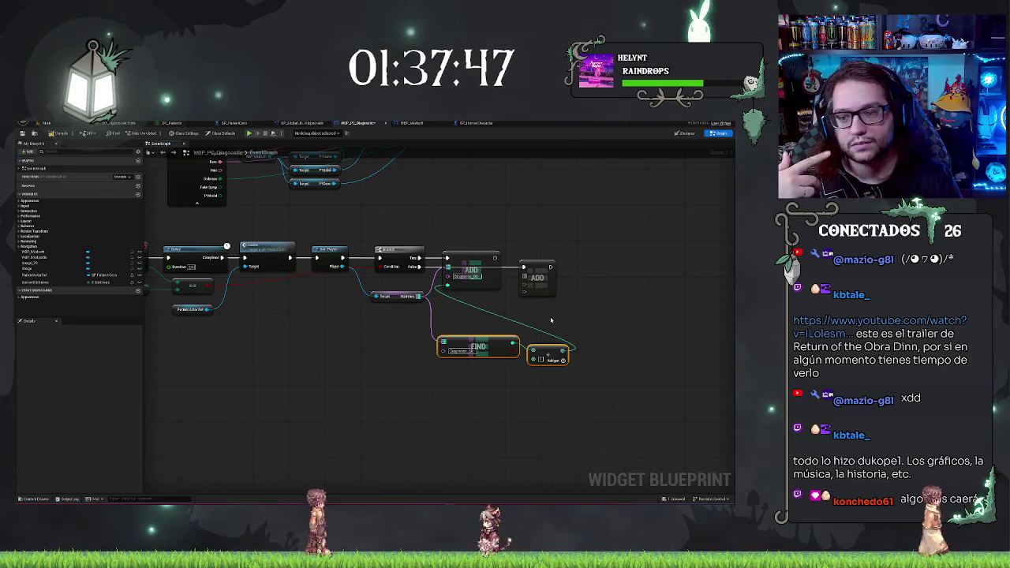
pyautogui.click(530, 412)
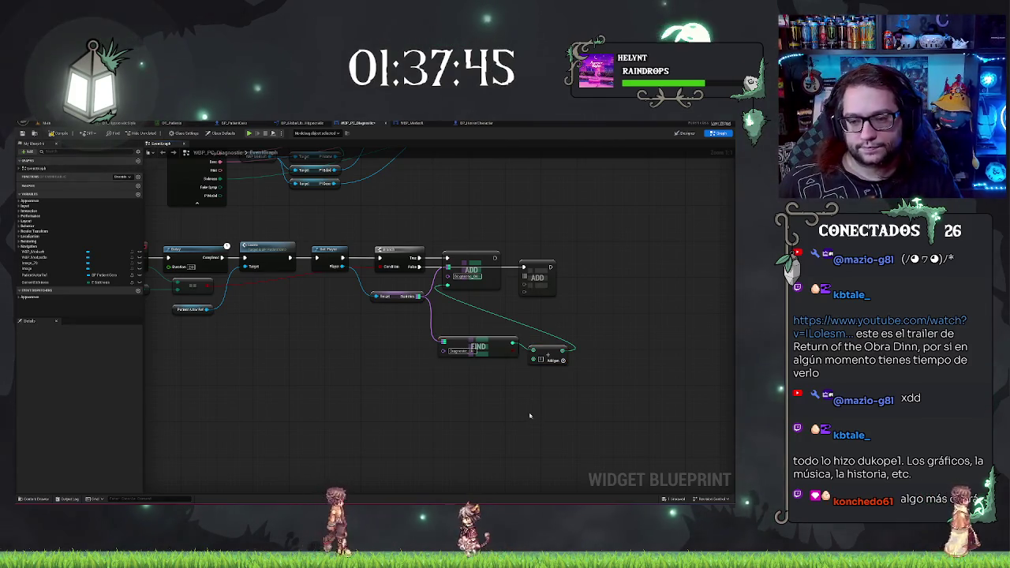
pyautogui.click(547, 350)
pyautogui.moveTo(547, 400); pyautogui.dragTo(510, 399)
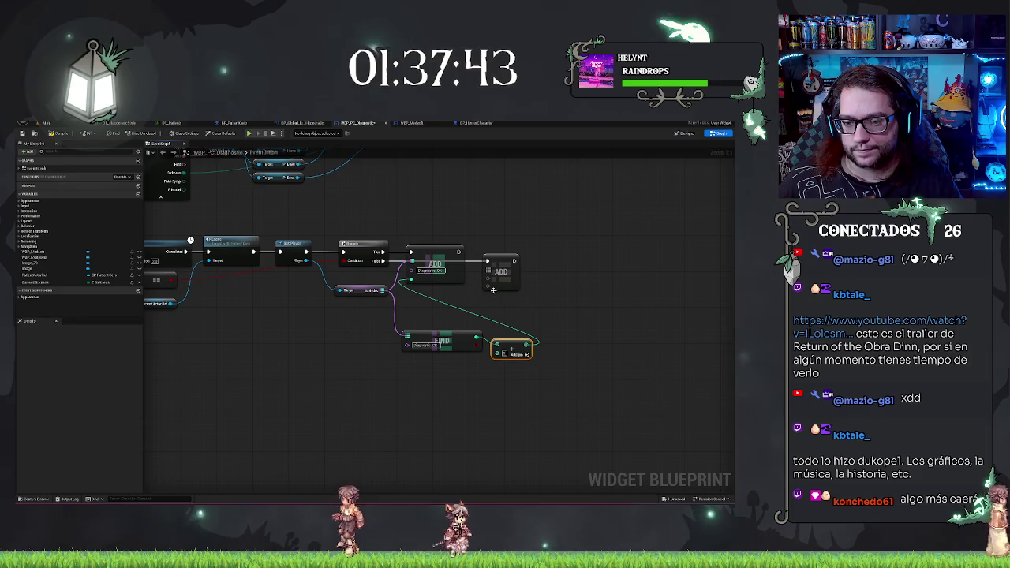
pyautogui.moveTo(520, 306); pyautogui.dragTo(546, 314)
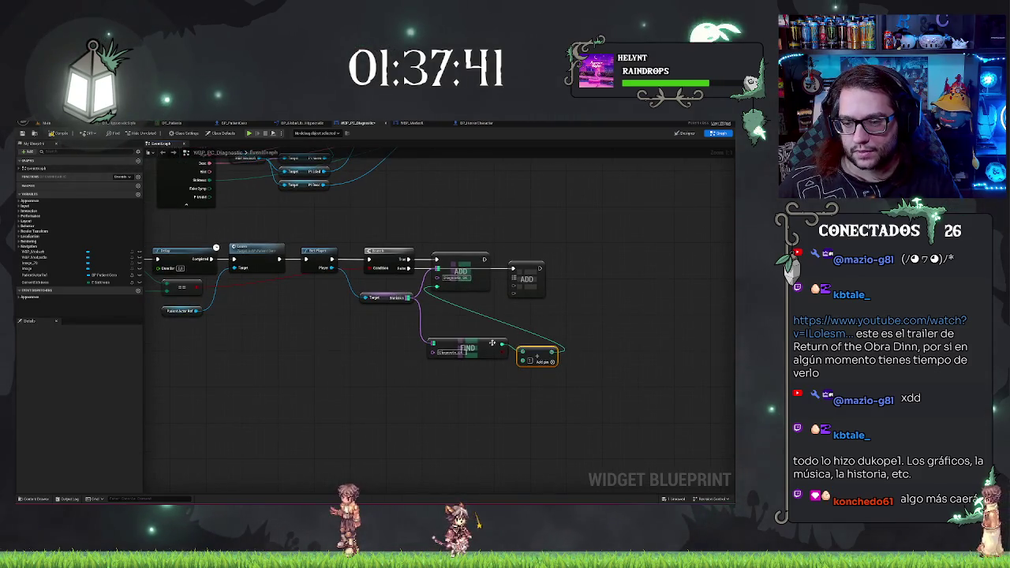
pyautogui.click(492, 343)
pyautogui.press('q')
pyautogui.click(593, 313)
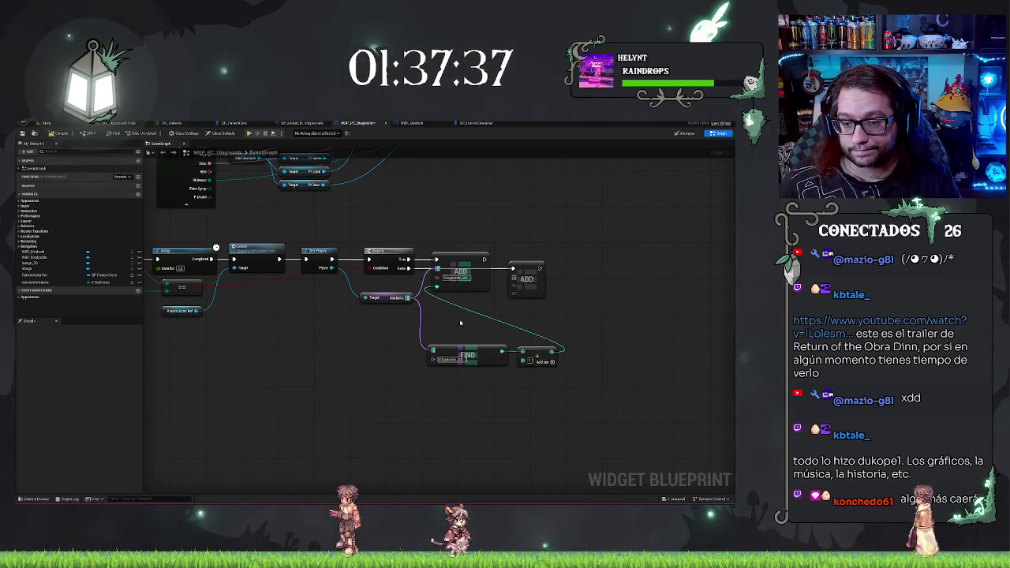
# Duplicate the FIND/addition pair, wire Statistics and the sum to the second ADD, and save.
pyautogui.hotkey('ctrl', 'd')
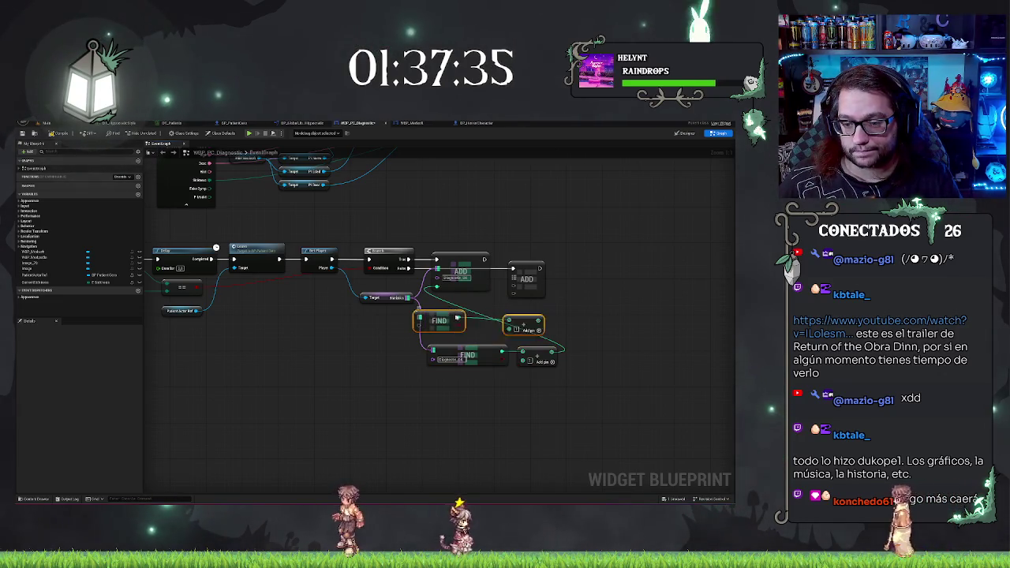
pyautogui.moveTo(457, 317); pyautogui.dragTo(473, 318)
pyautogui.moveTo(407, 297); pyautogui.dragTo(438, 319)
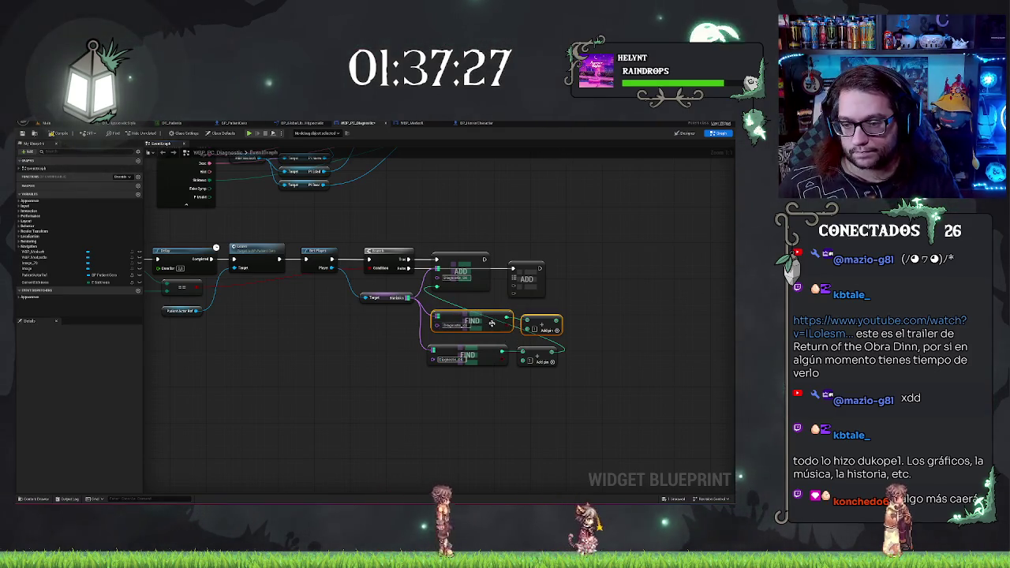
pyautogui.moveTo(484, 316); pyautogui.dragTo(479, 316)
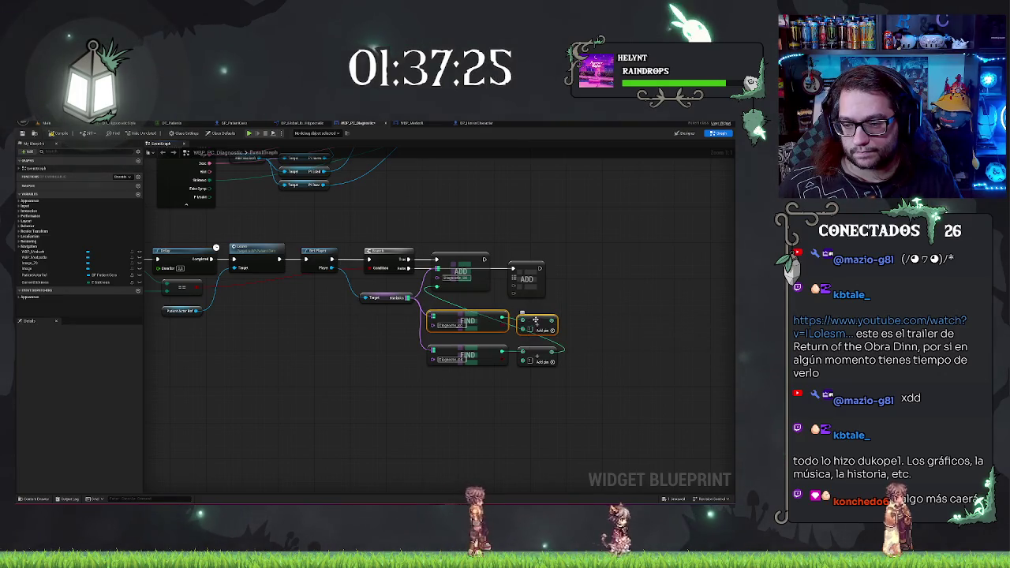
pyautogui.moveTo(553, 319)
pyautogui.mouseDown()
pyautogui.moveTo(562, 323)
pyautogui.moveTo(514, 294)
pyautogui.moveTo(440, 315)
pyautogui.moveTo(517, 279)
pyautogui.mouseUp()
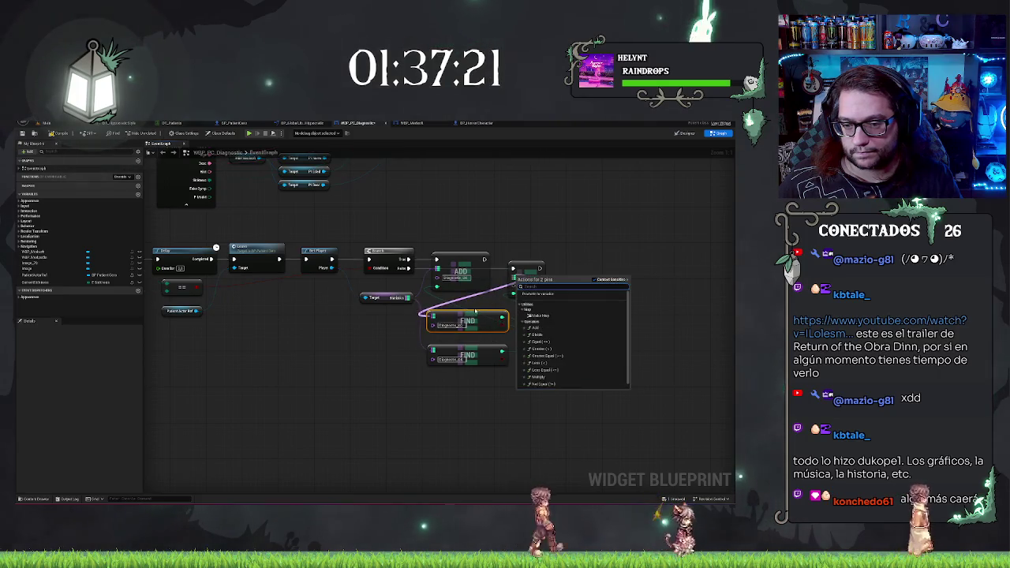
pyautogui.click(469, 306)
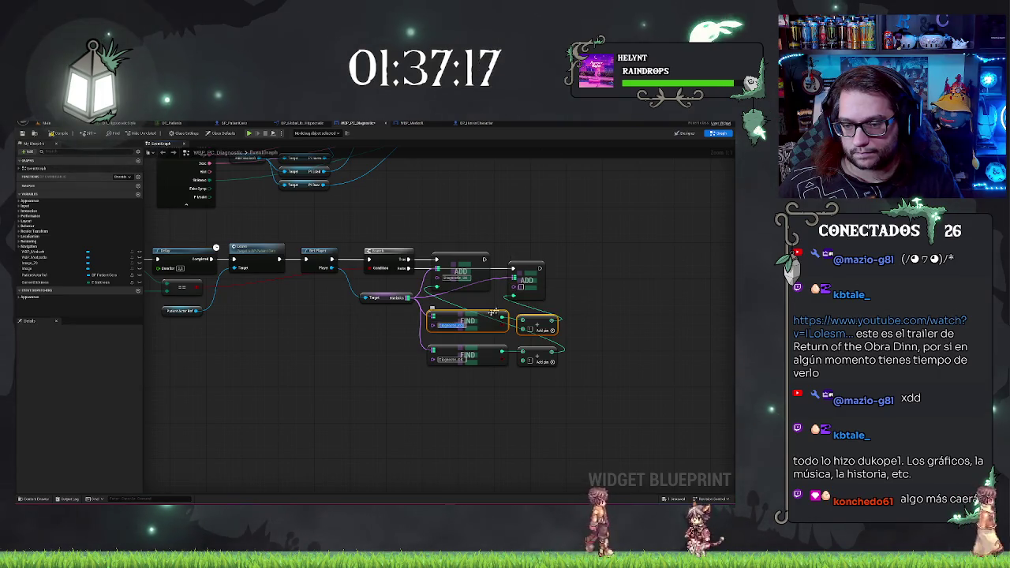
pyautogui.moveTo(503, 317); pyautogui.dragTo(515, 286)
pyautogui.hotkey('ctrl', 's')
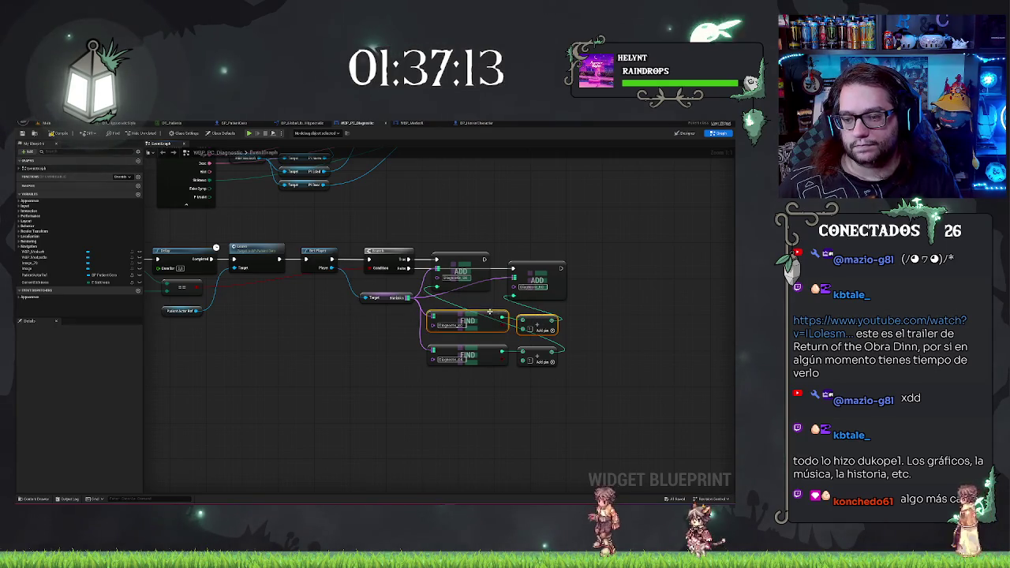
pyautogui.moveTo(503, 218); pyautogui.dragTo(588, 211)
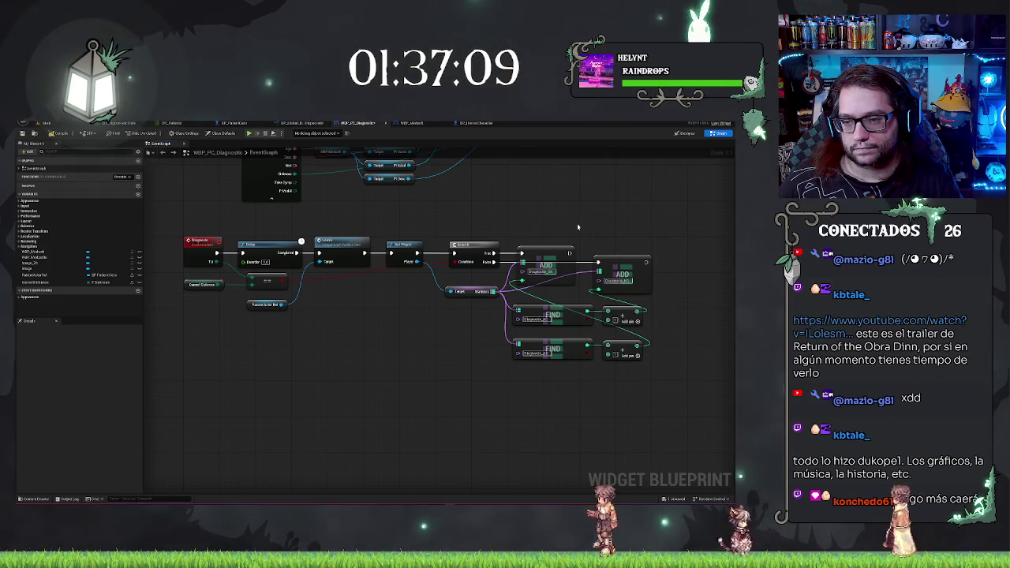
# Add a Print String after the first ADD and a pasted copy after the second ADD.
pyautogui.moveTo(578, 228)
pyautogui.mouseDown()
pyautogui.moveTo(478, 278)
pyautogui.moveTo(513, 263)
pyautogui.mouseUp()
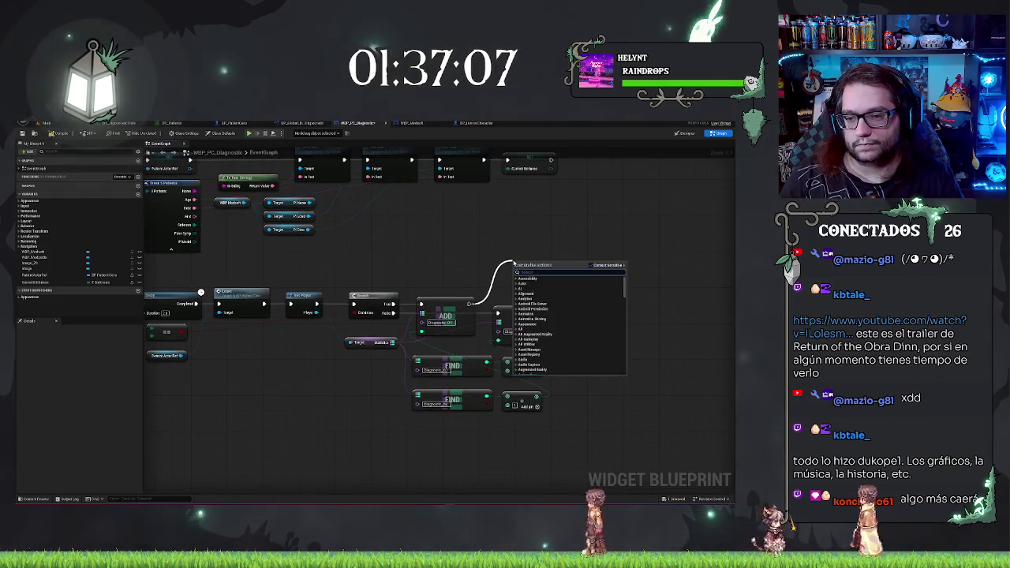
pyautogui.write('print string')
pyautogui.press('Return')
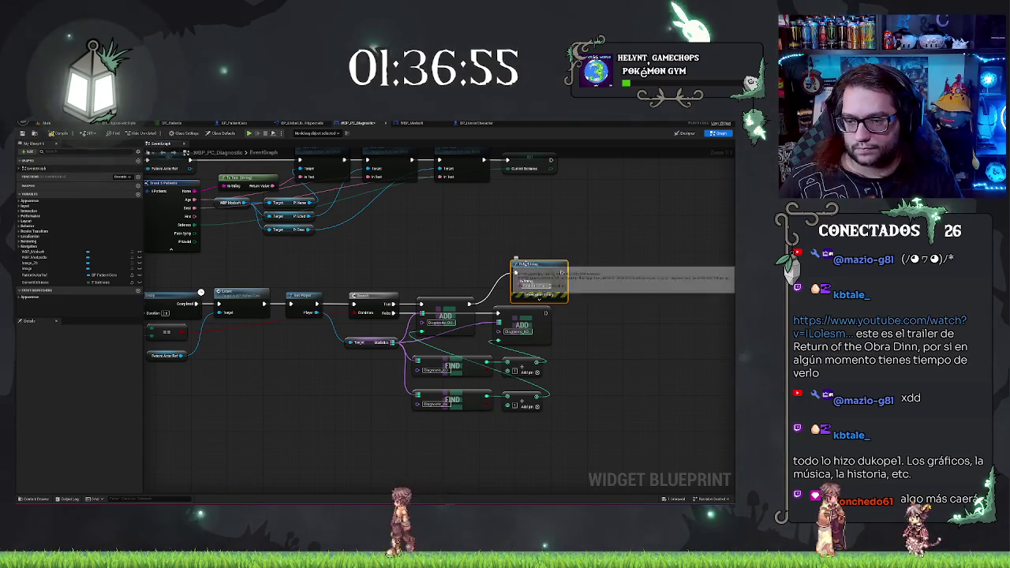
pyautogui.moveTo(531, 268); pyautogui.dragTo(532, 245)
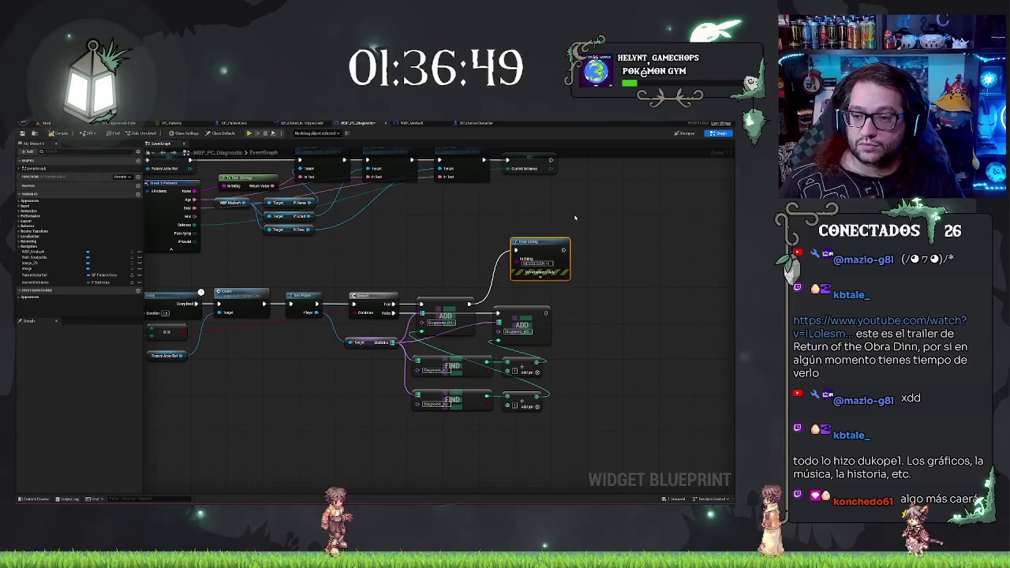
pyautogui.hotkey('ctrl', 'v')
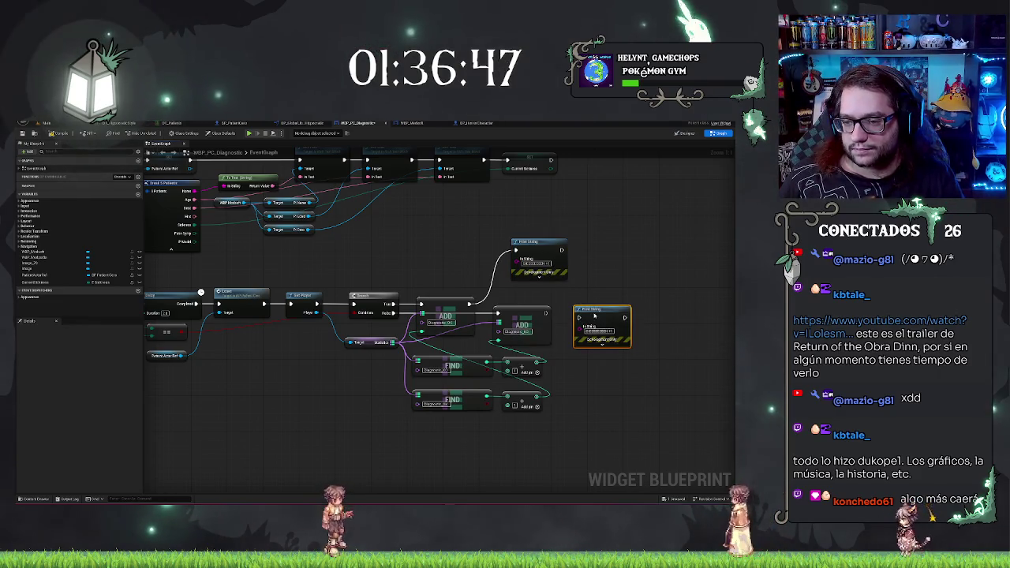
pyautogui.moveTo(579, 313); pyautogui.dragTo(545, 312)
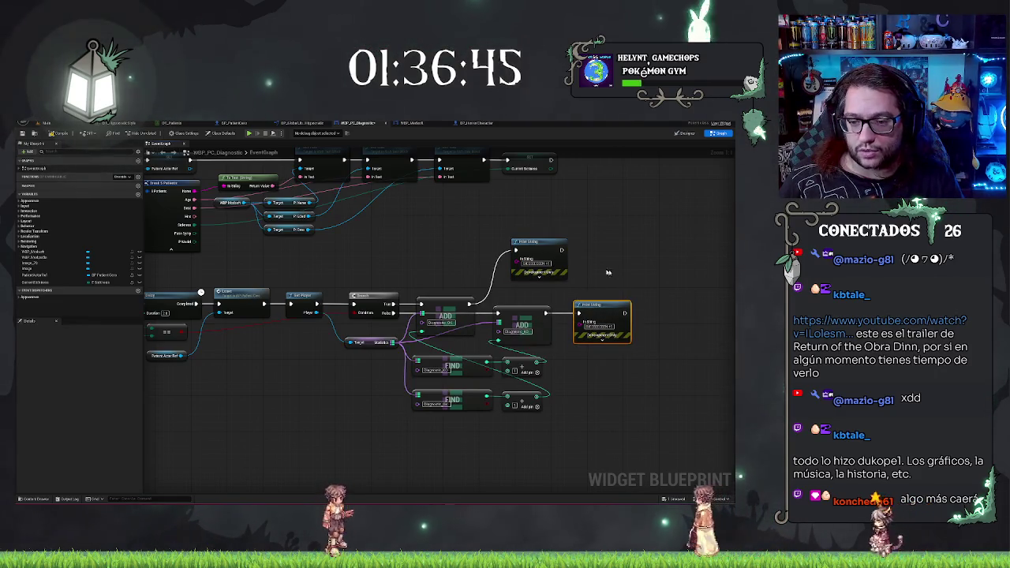
# Place a Delay node after the prints and review the whole chain.
pyautogui.moveTo(608, 272)
pyautogui.mouseDown()
pyautogui.moveTo(448, 248)
pyautogui.moveTo(555, 226)
pyautogui.moveTo(644, 169)
pyautogui.moveTo(555, 270)
pyautogui.moveTo(526, 277)
pyautogui.moveTo(609, 302)
pyautogui.mouseUp()
pyautogui.write('dela')
pyautogui.press('Return')
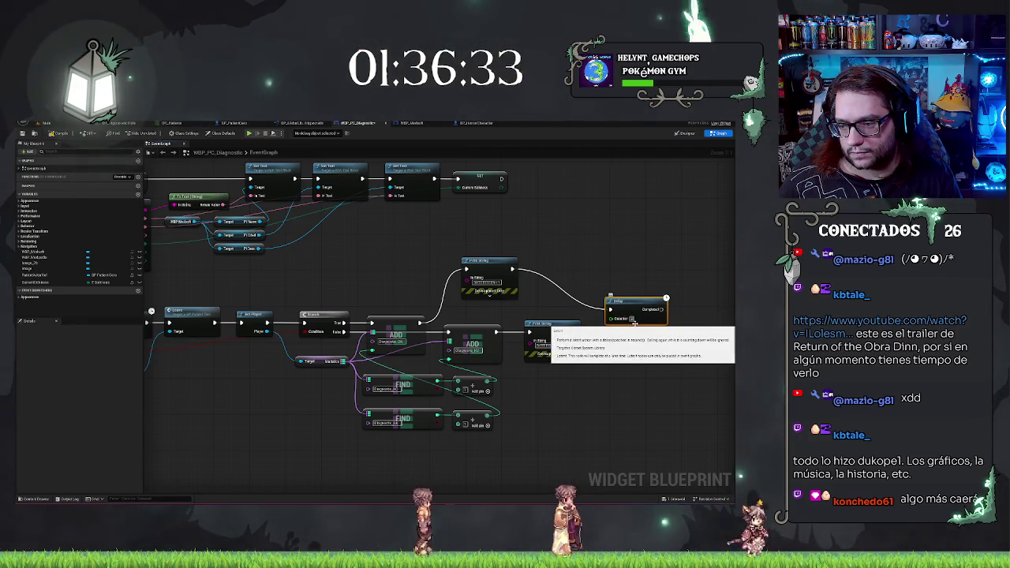
pyautogui.moveTo(664, 309); pyautogui.dragTo(669, 310)
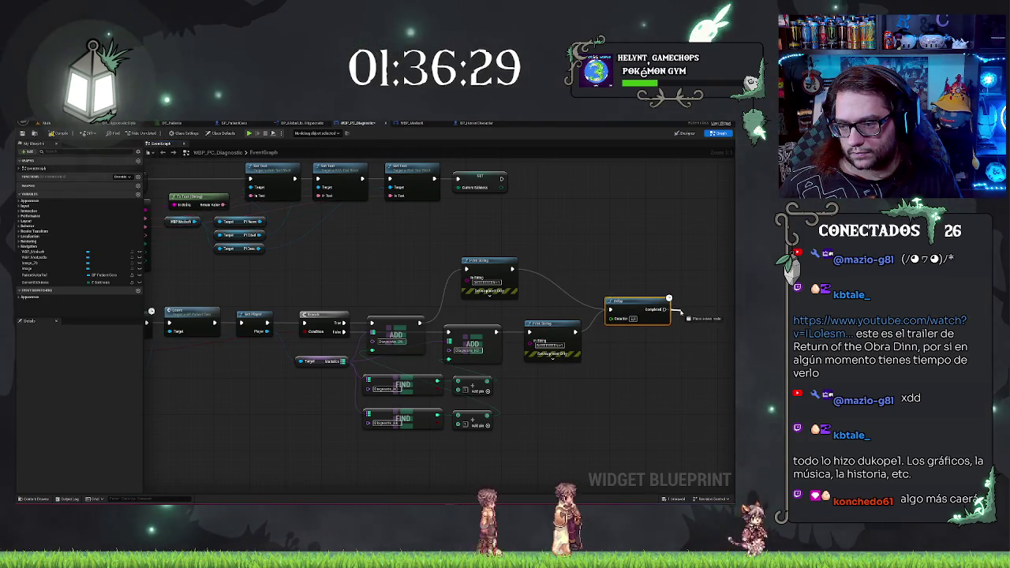
pyautogui.moveTo(671, 309); pyautogui.dragTo(669, 309)
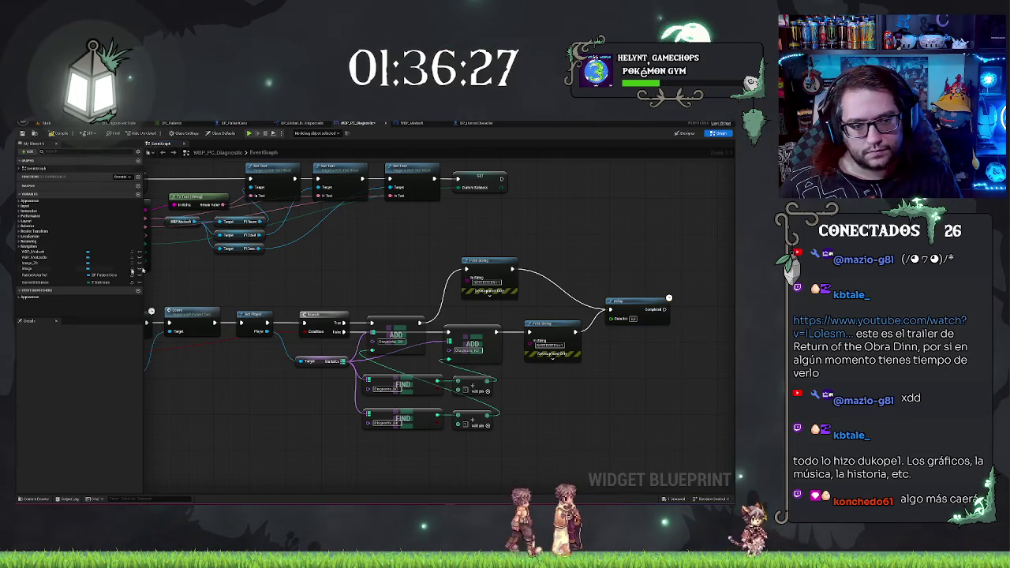
pyautogui.moveTo(519, 269); pyautogui.dragTo(264, 235)
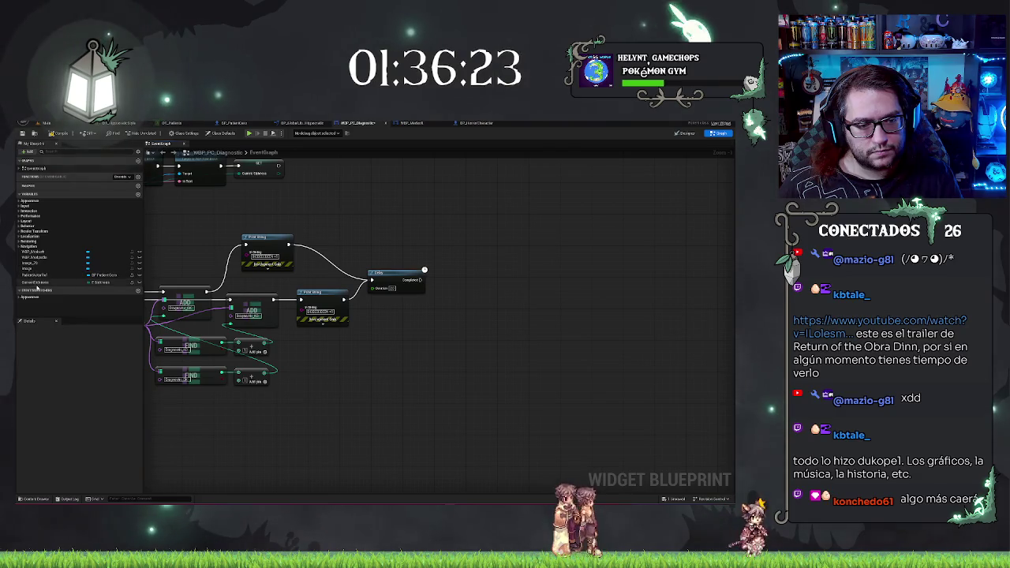
pyautogui.moveTo(356, 220); pyautogui.dragTo(466, 228)
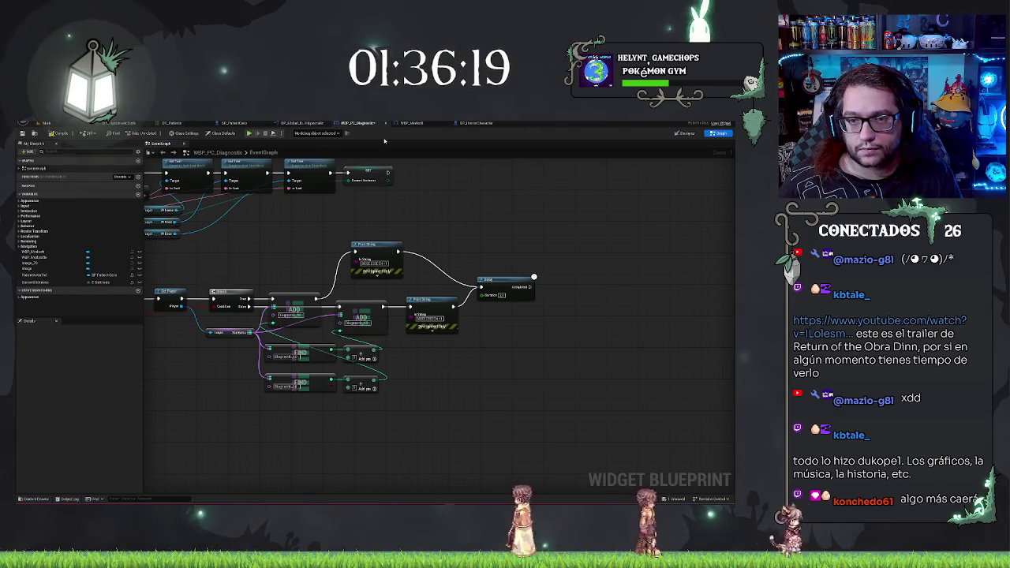
pyautogui.moveTo(509, 239)
pyautogui.mouseDown()
pyautogui.moveTo(682, 259)
pyautogui.moveTo(689, 305)
pyautogui.moveTo(531, 219)
pyautogui.mouseUp()
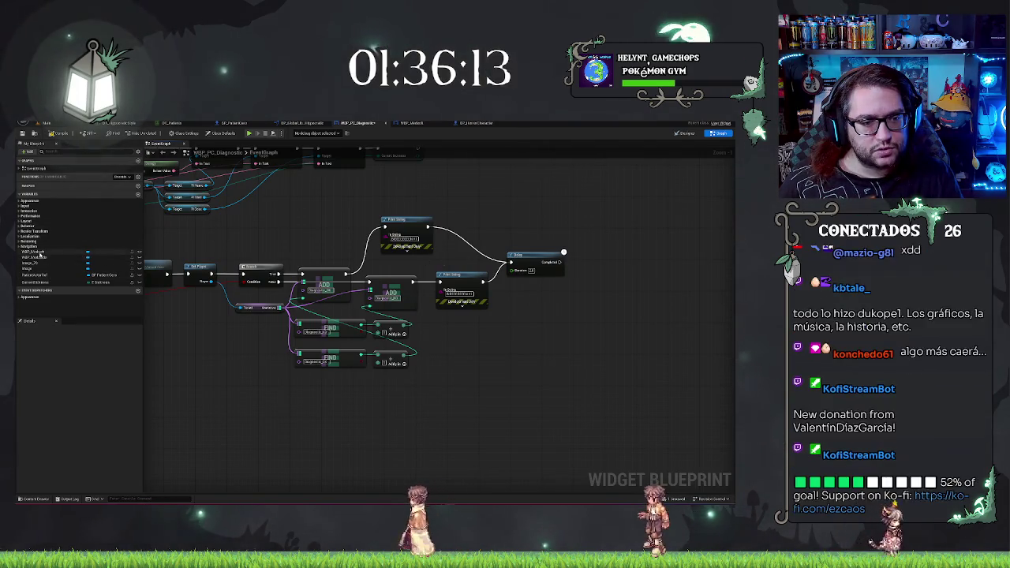
# Add the WBP widget getter, its Next button, and a Set Is Enabled node beside the Delay.
pyautogui.moveTo(38, 256)
pyautogui.mouseDown()
pyautogui.moveTo(355, 300)
pyautogui.moveTo(543, 312)
pyautogui.mouseUp()
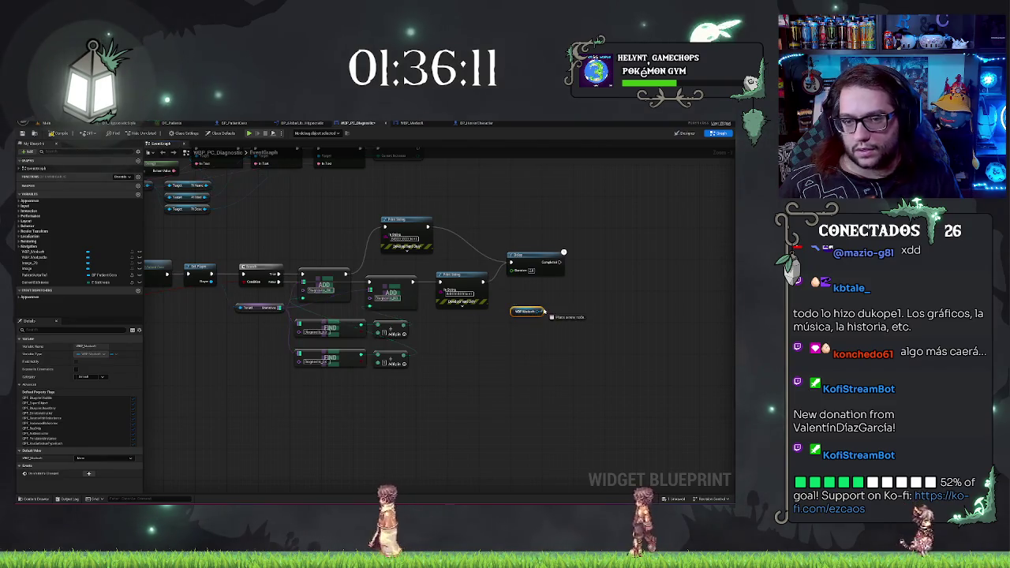
pyautogui.scroll(-5, 528, 292)
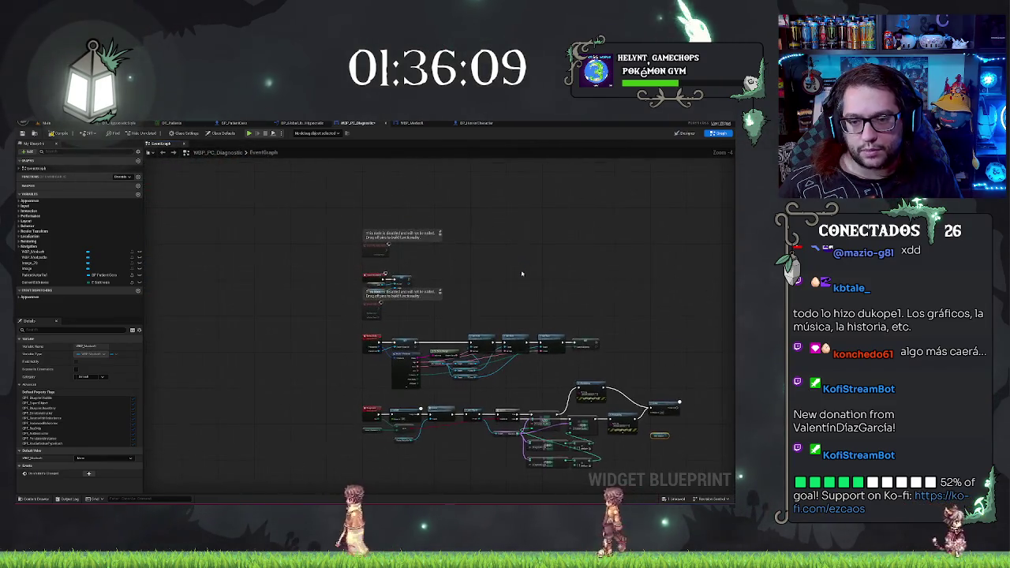
pyautogui.scroll(5, 553, 307)
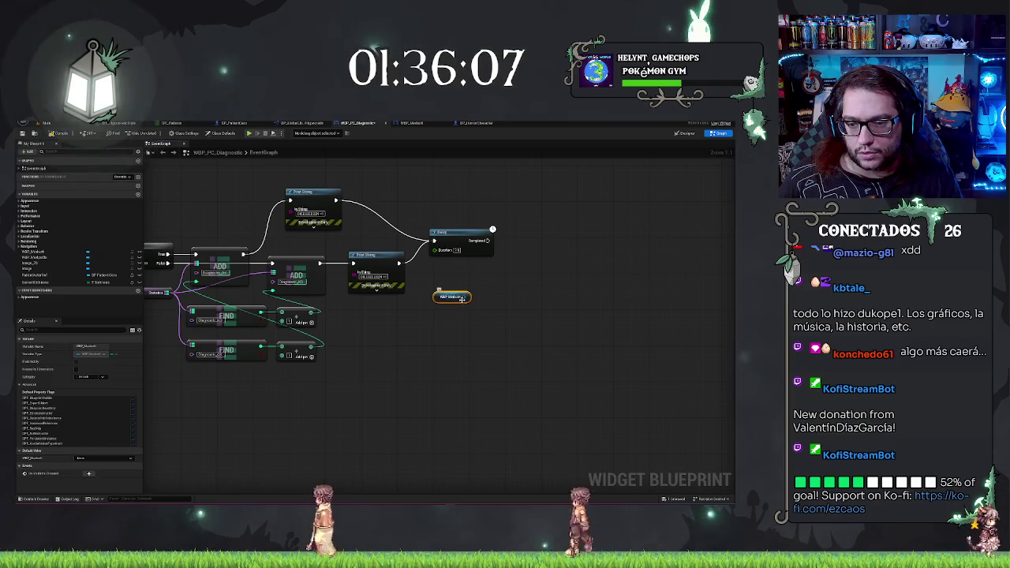
pyautogui.moveTo(462, 299); pyautogui.dragTo(482, 299)
pyautogui.write('next')
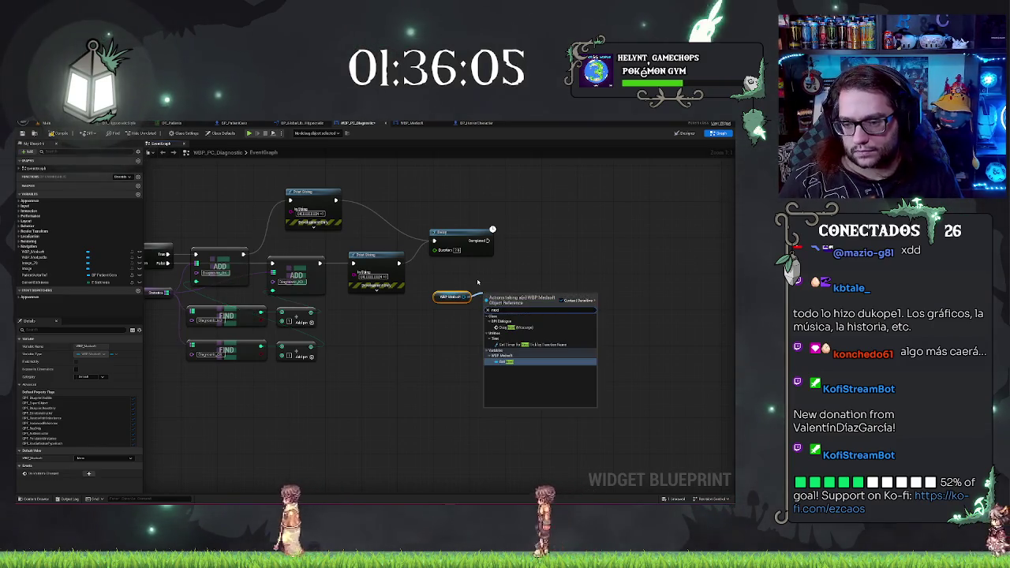
pyautogui.press('Return')
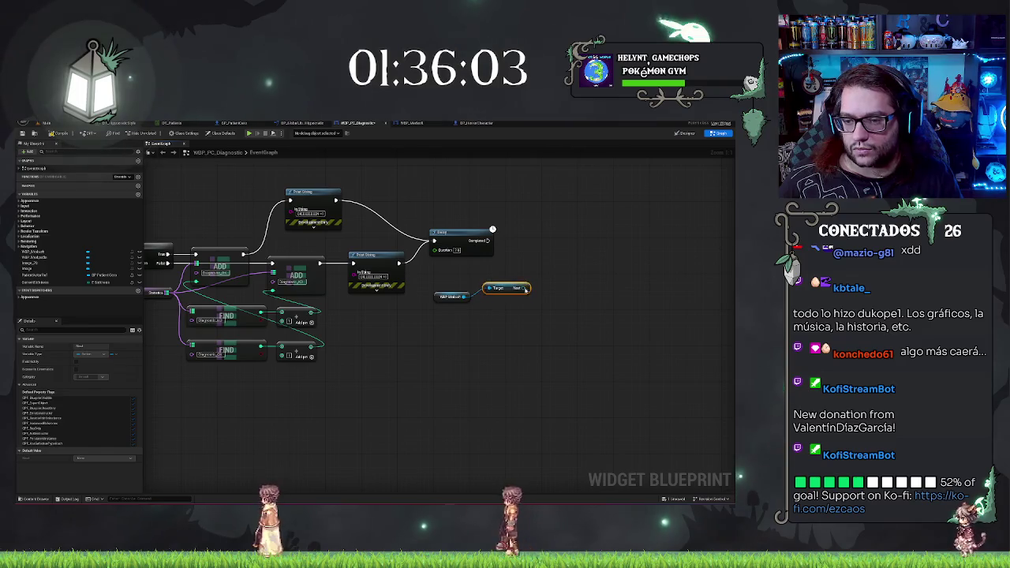
pyautogui.moveTo(526, 290); pyautogui.dragTo(528, 280)
pyautogui.write('set st')
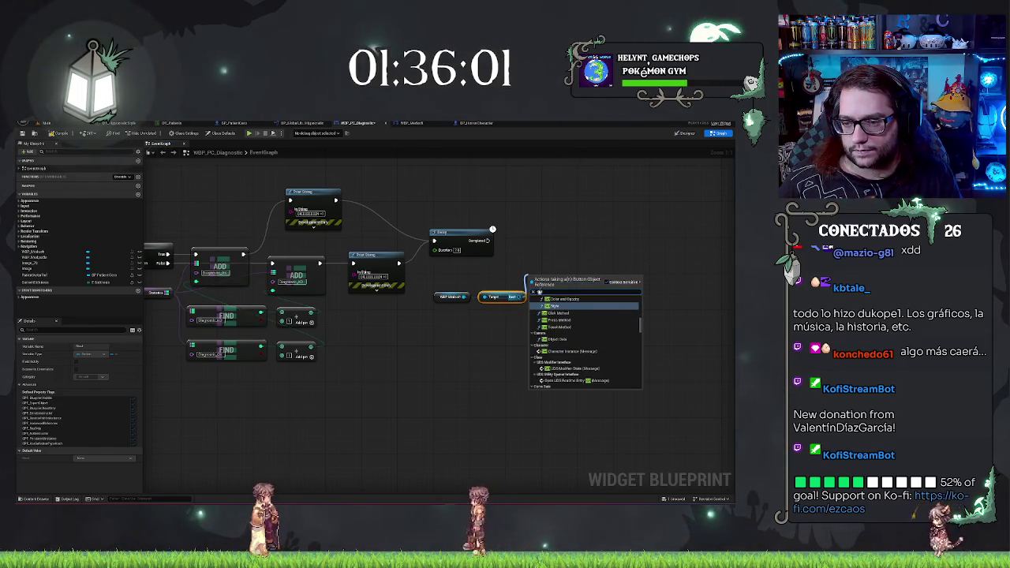
pyautogui.press('BackSpace')
pyautogui.press('BackSpace')
pyautogui.write('enabl')
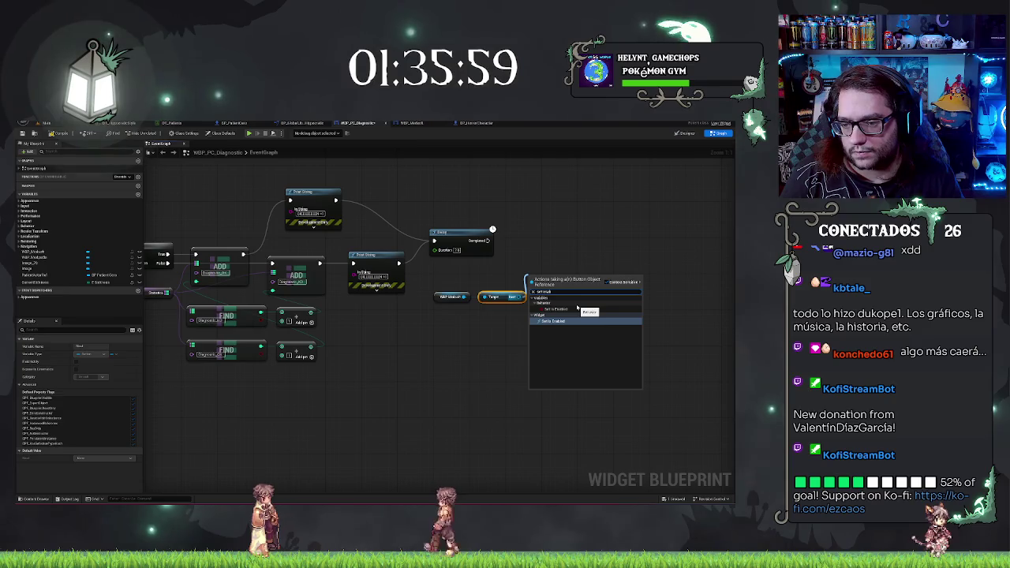
pyautogui.click(578, 309)
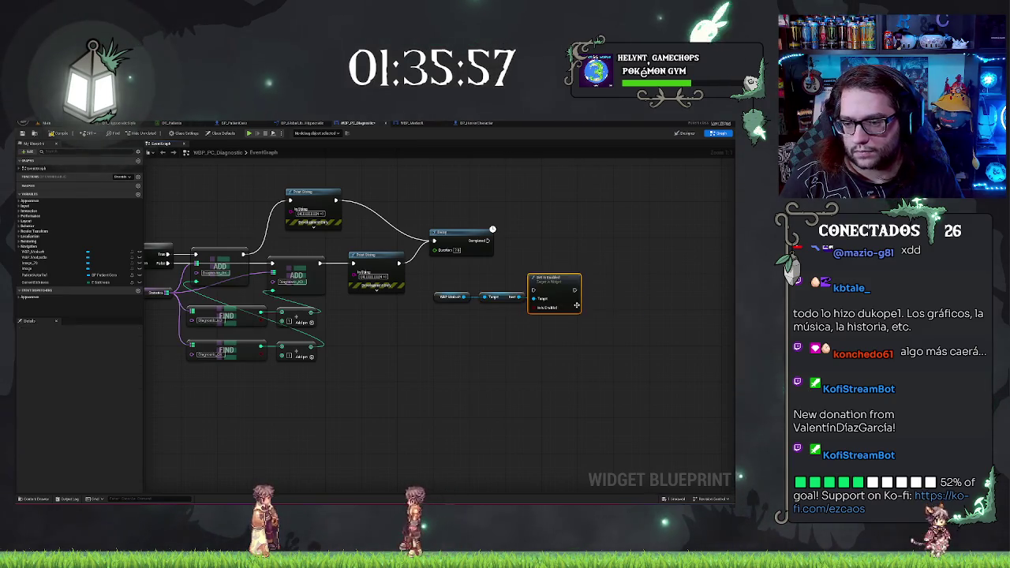
pyautogui.moveTo(549, 287)
pyautogui.mouseDown()
pyautogui.moveTo(549, 247)
pyautogui.moveTo(536, 239)
pyautogui.mouseUp()
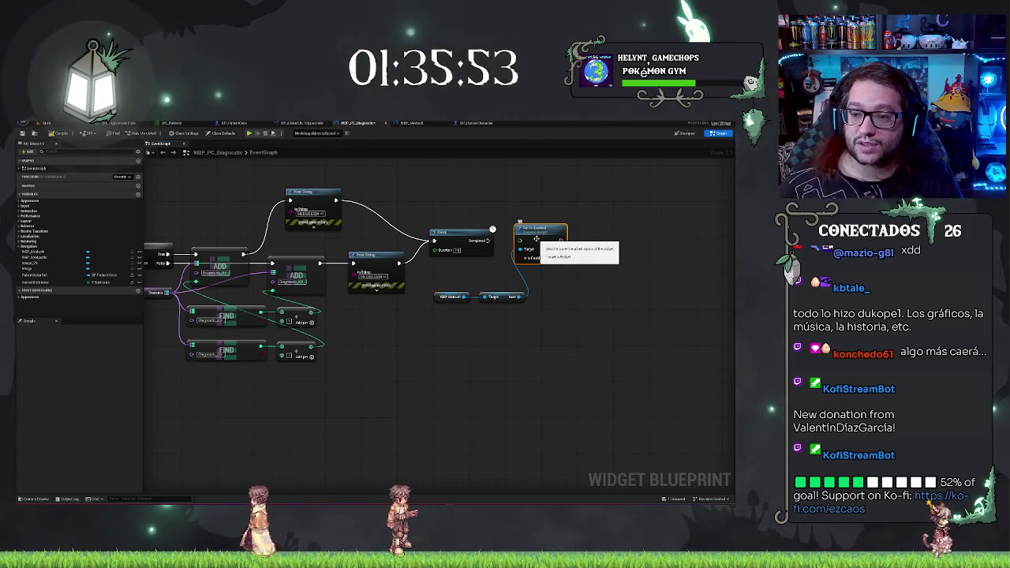
# Create a custom event driving Set Is Enabled, with the Next button as its Target.
pyautogui.moveTo(497, 261); pyautogui.dragTo(543, 262)
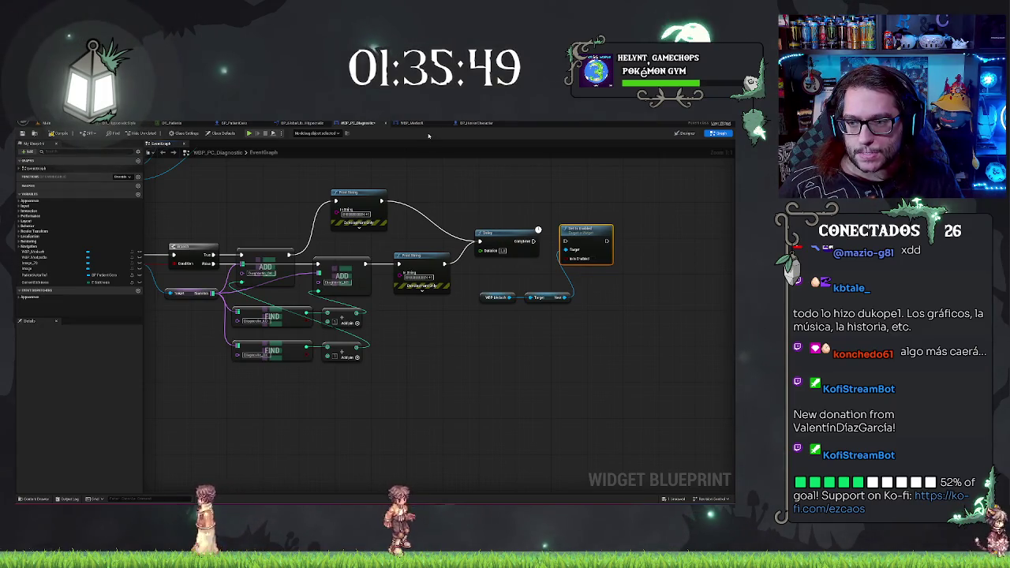
pyautogui.scroll(-3, 500, 271)
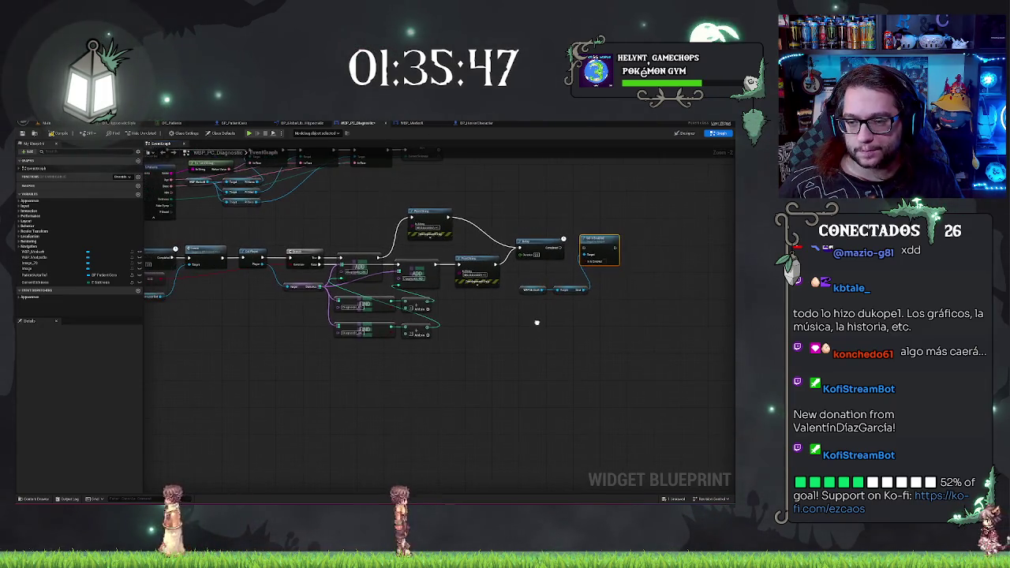
pyautogui.scroll(1, 540, 274)
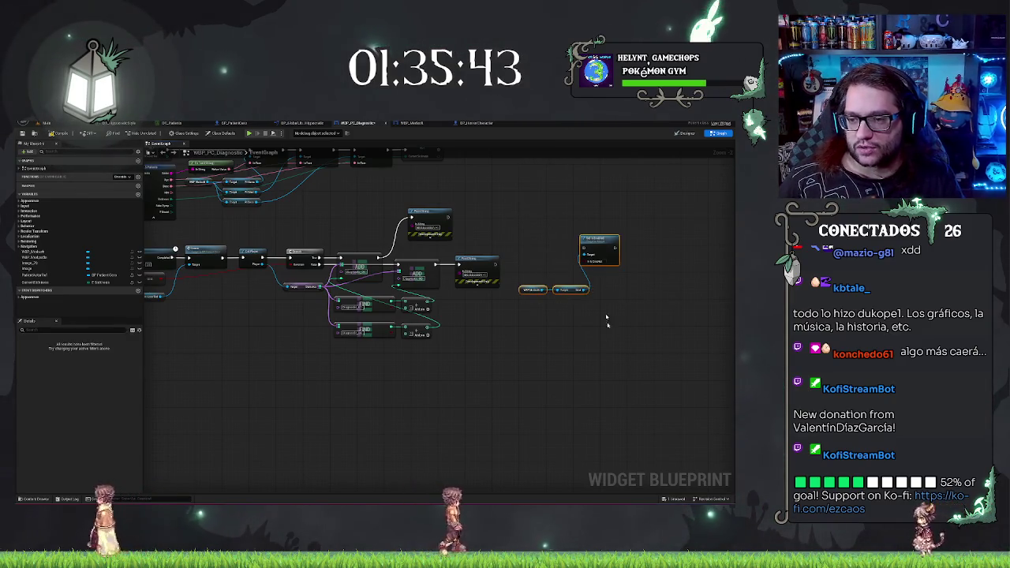
pyautogui.moveTo(598, 271)
pyautogui.mouseDown()
pyautogui.moveTo(413, 387)
pyautogui.moveTo(433, 375)
pyautogui.mouseUp()
pyautogui.rightClick(433, 375)
pyautogui.write('onfocus')
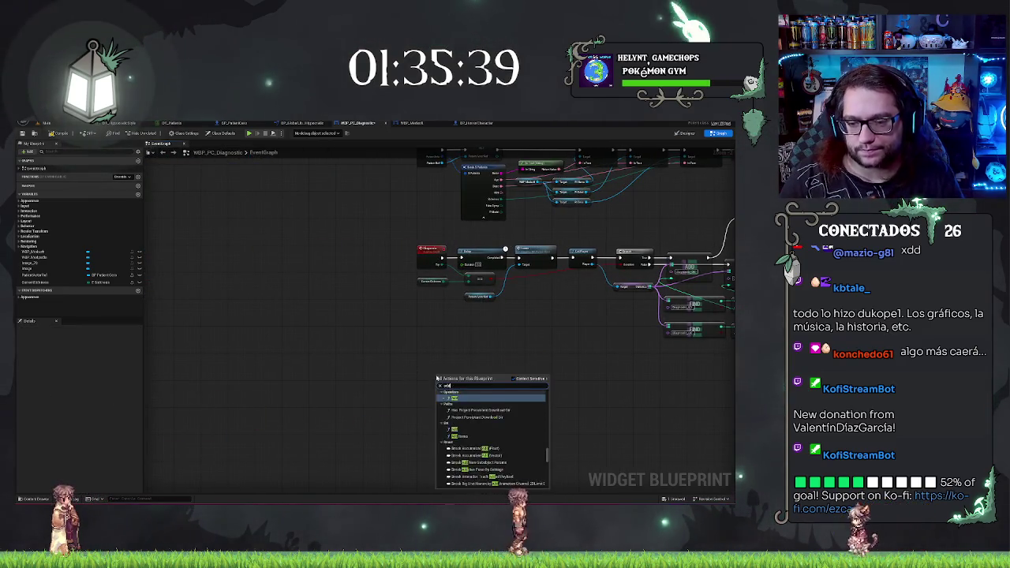
pyautogui.press('Return')
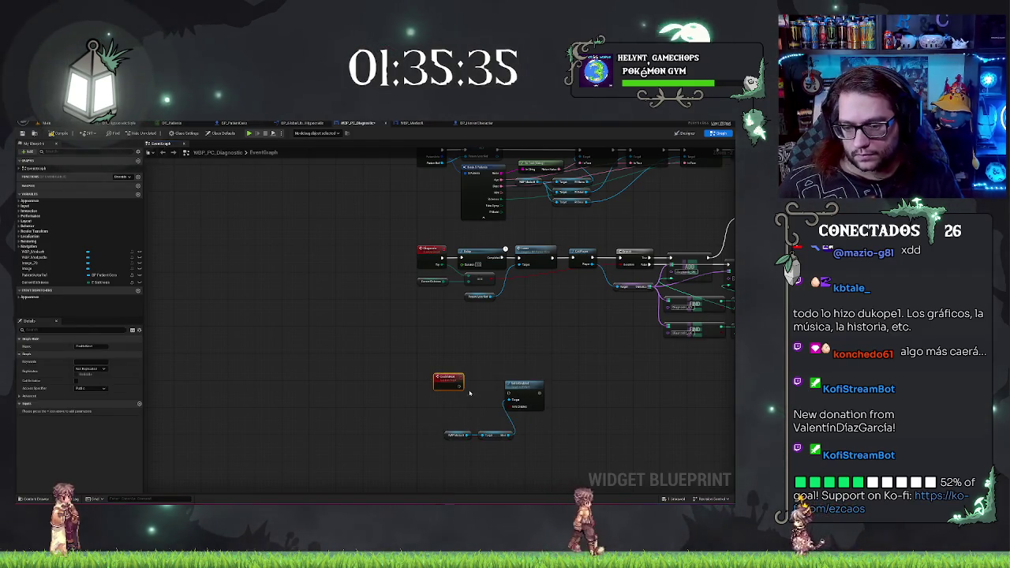
pyautogui.moveTo(513, 399); pyautogui.dragTo(511, 395)
pyautogui.moveTo(453, 381); pyautogui.dragTo(438, 384)
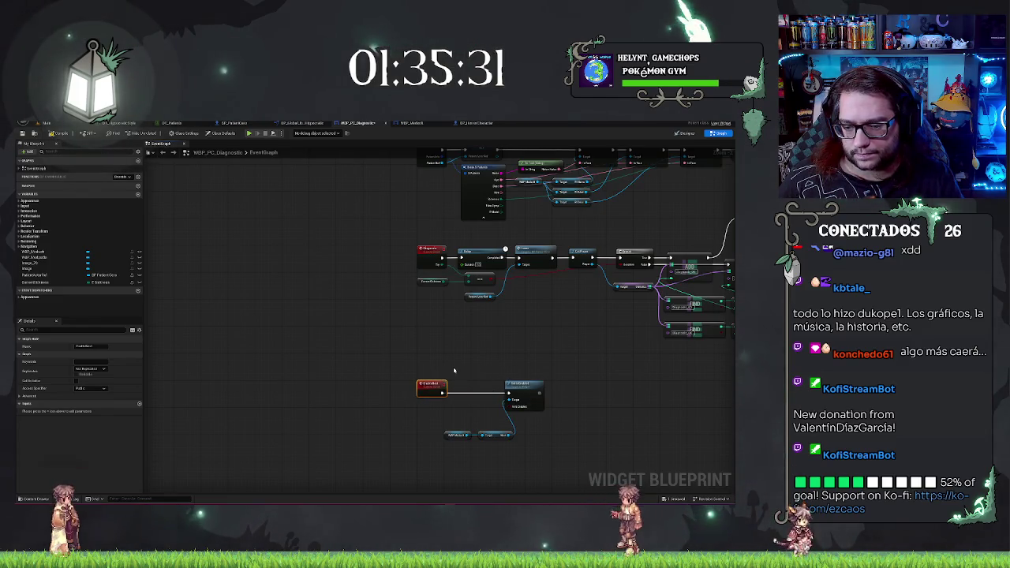
pyautogui.click(495, 435)
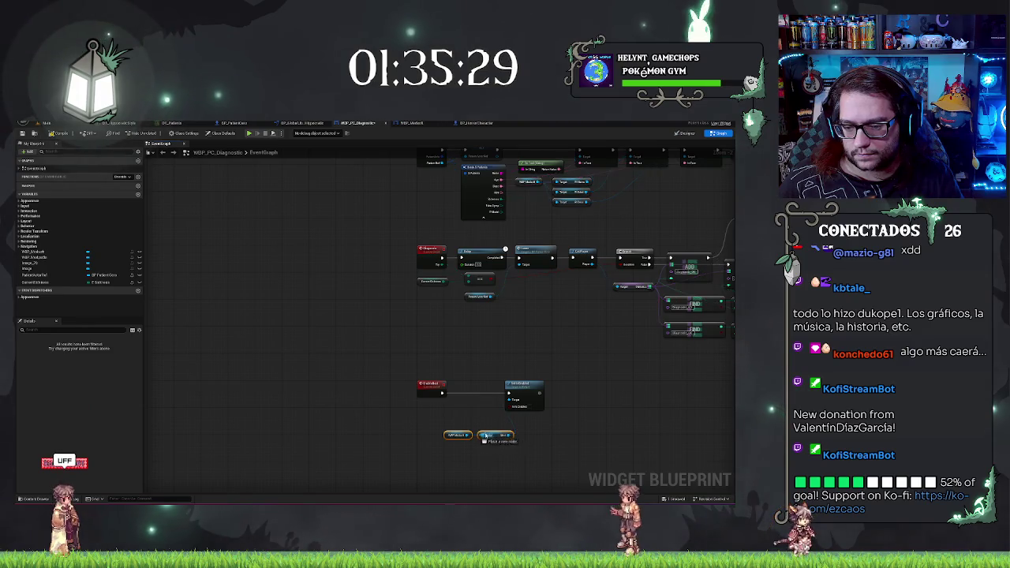
pyautogui.moveTo(486, 434); pyautogui.dragTo(509, 400)
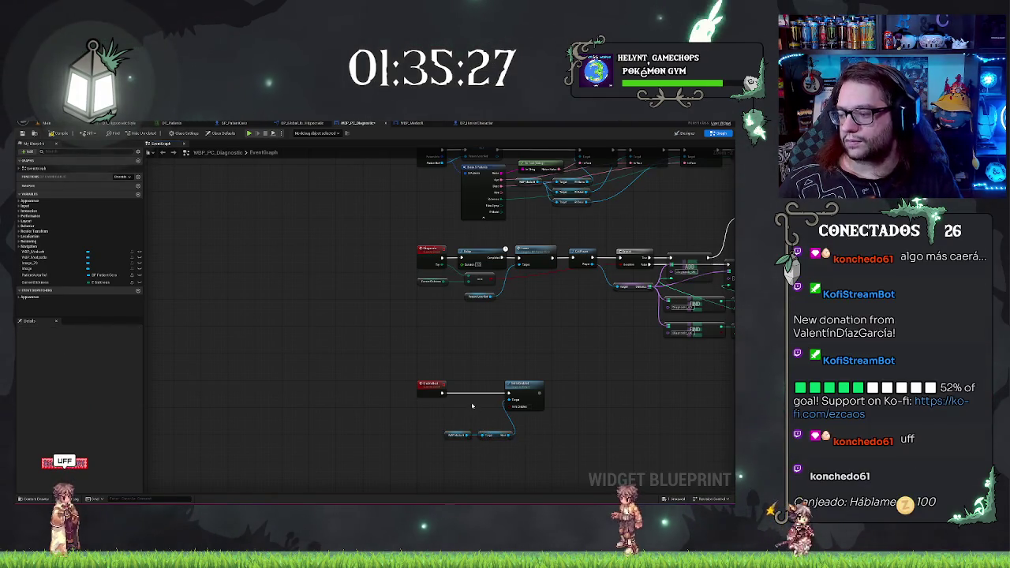
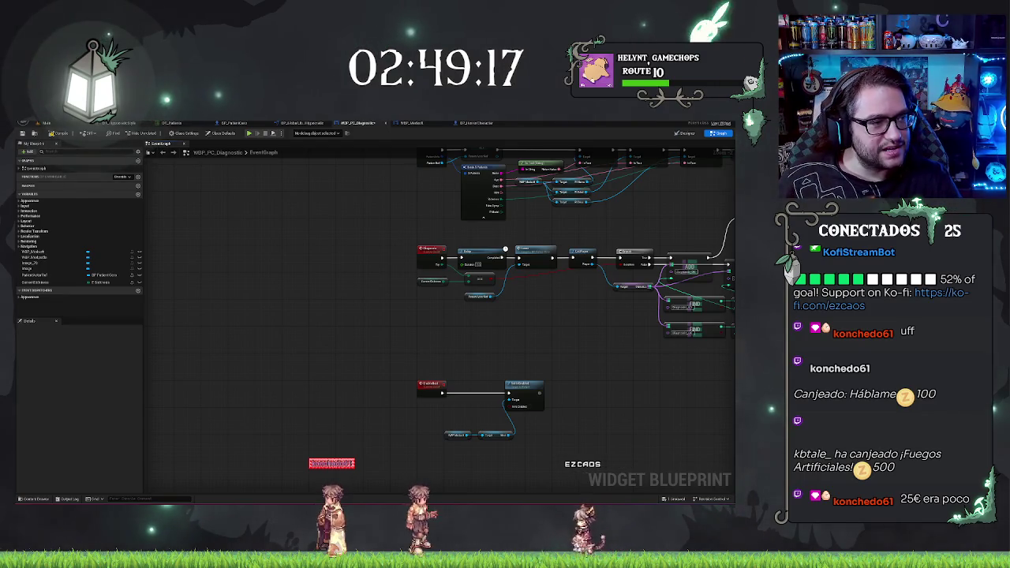
# Nudge the Set node left and pan the current graph to the Diagnostic event chain.
pyautogui.scroll(2, 403, 310)
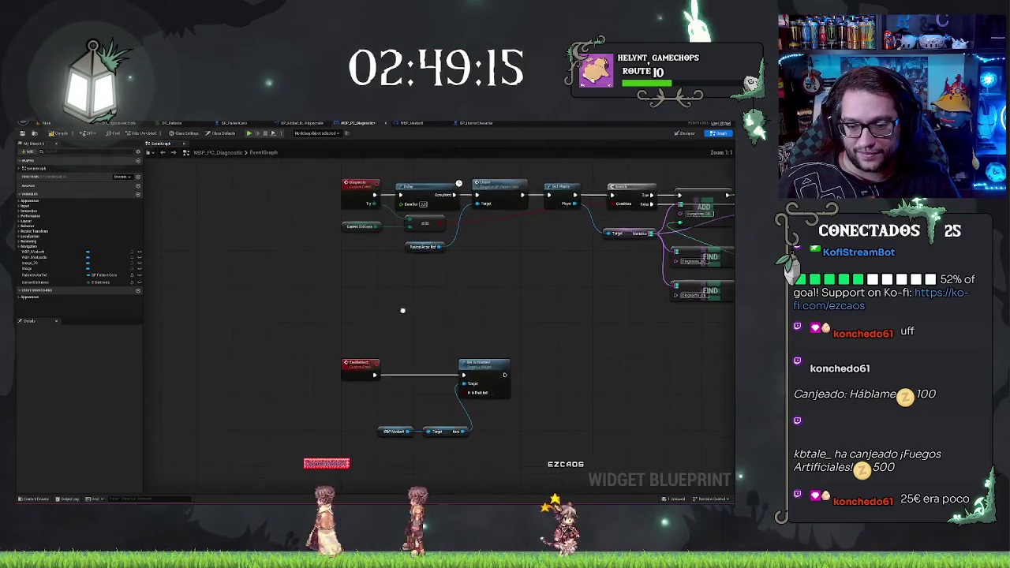
pyautogui.moveTo(402, 310); pyautogui.dragTo(411, 238)
pyautogui.moveTo(481, 373)
pyautogui.mouseDown()
pyautogui.moveTo(420, 354)
pyautogui.moveTo(464, 337)
pyautogui.mouseUp()
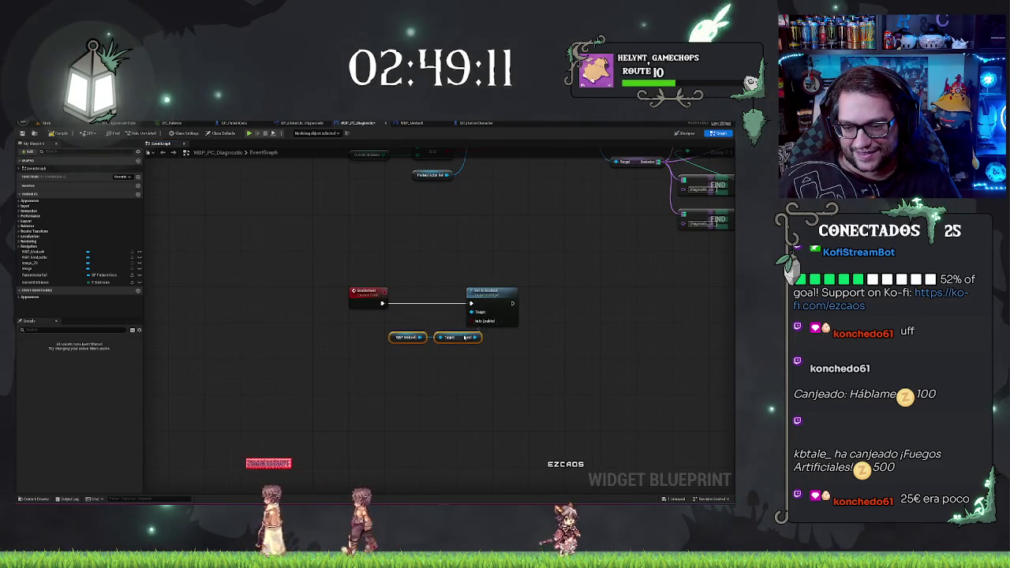
pyautogui.moveTo(490, 292); pyautogui.dragTo(450, 304)
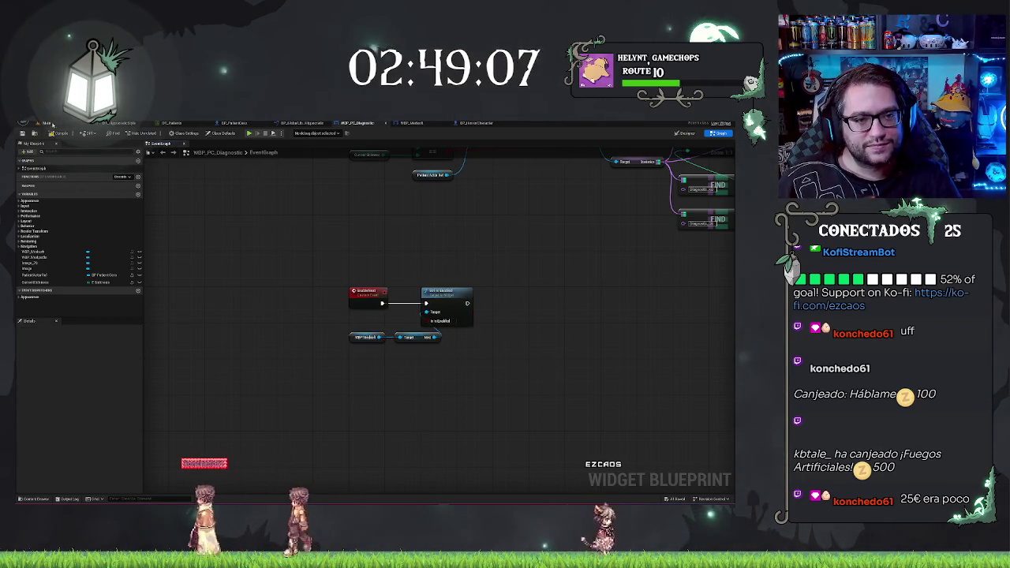
pyautogui.moveTo(456, 228); pyautogui.dragTo(389, 246)
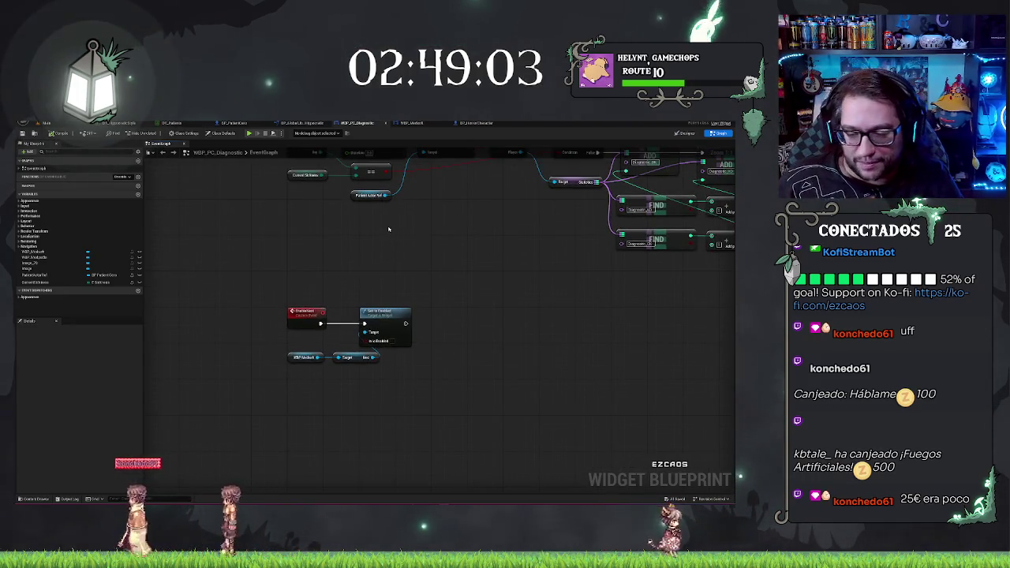
pyautogui.moveTo(403, 238); pyautogui.dragTo(389, 229)
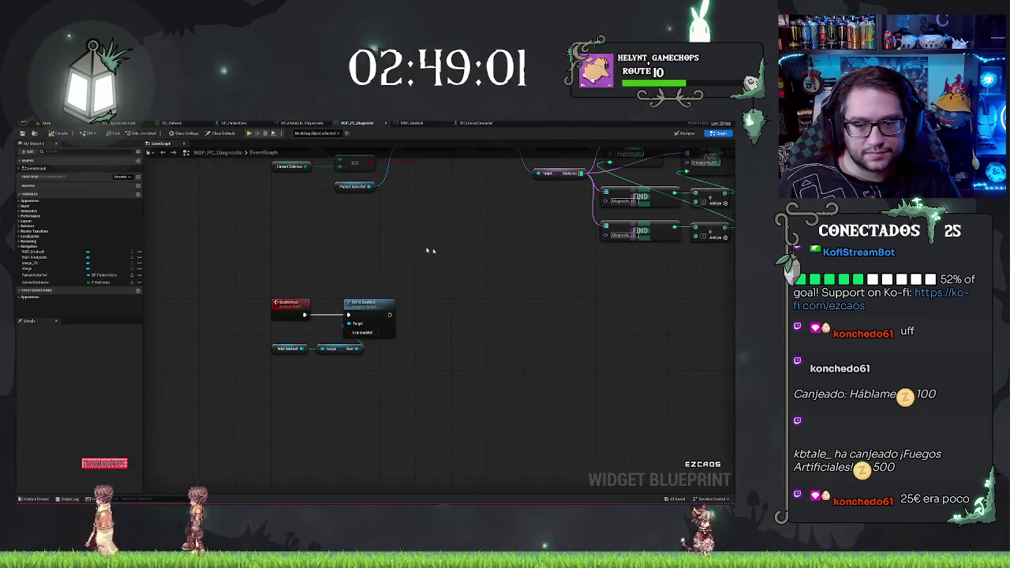
pyautogui.scroll(-2, 430, 250)
pyautogui.moveTo(473, 305); pyautogui.dragTo(327, 366)
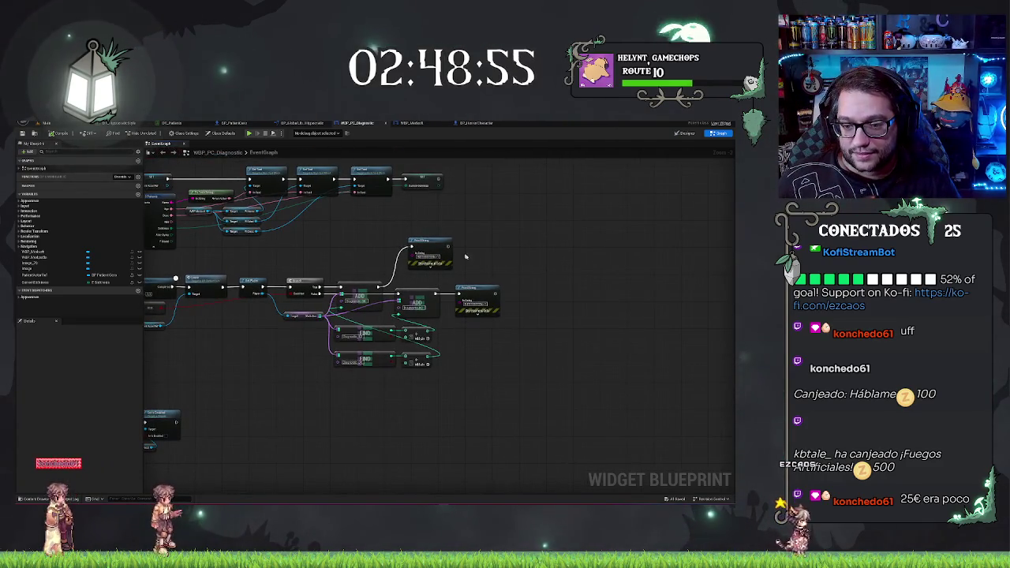
pyautogui.moveTo(480, 276); pyautogui.dragTo(511, 276)
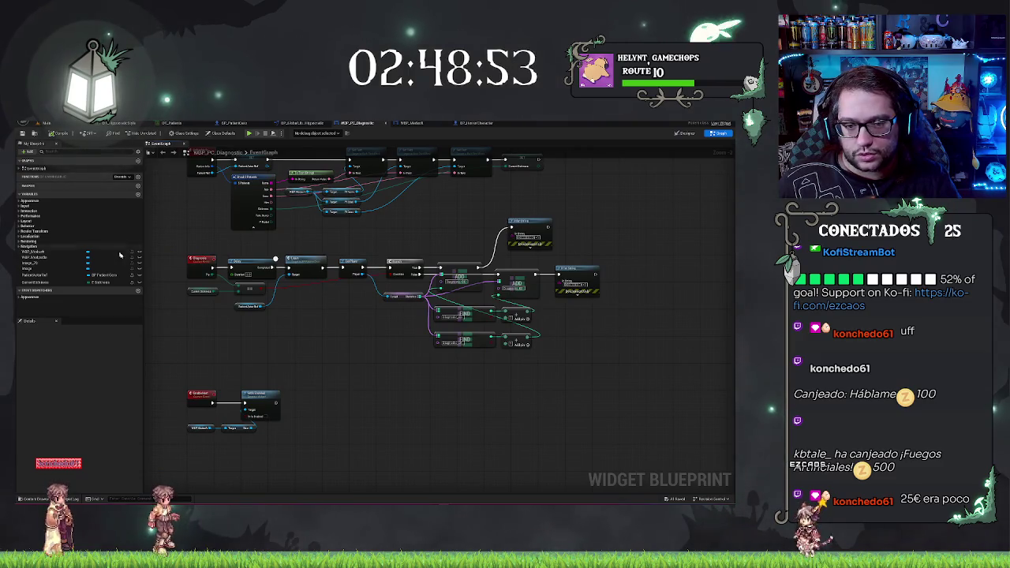
pyautogui.moveTo(580, 383); pyautogui.dragTo(510, 387)
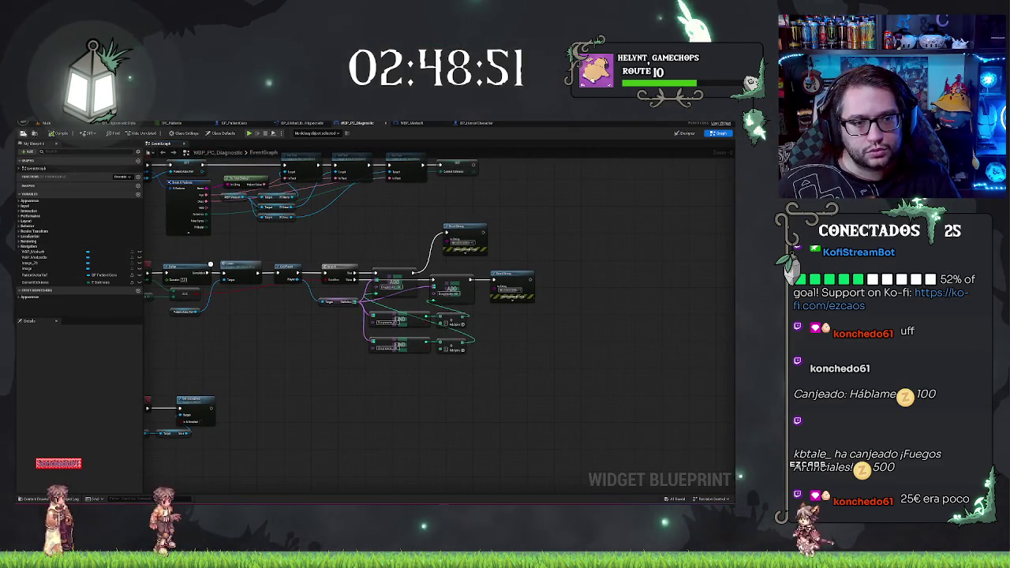
pyautogui.scroll(2, 464, 332)
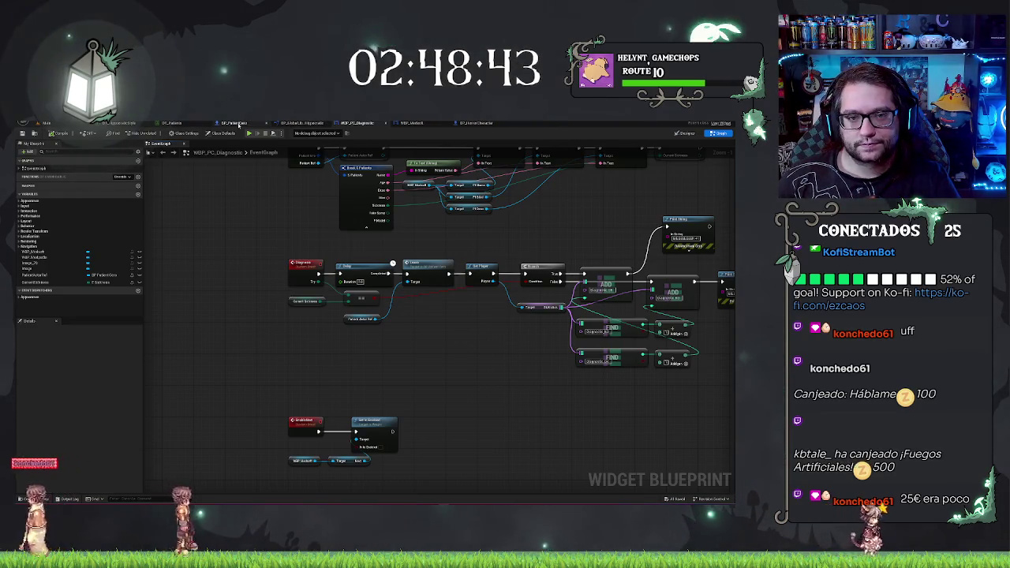
# Inspect BP_PatientDesk's Leave event and data-table chains, then bring up BP_HorrorCharacter's graph.
pyautogui.click(237, 124)
pyautogui.scroll(-1, 407, 187)
pyautogui.scroll(1, 414, 180)
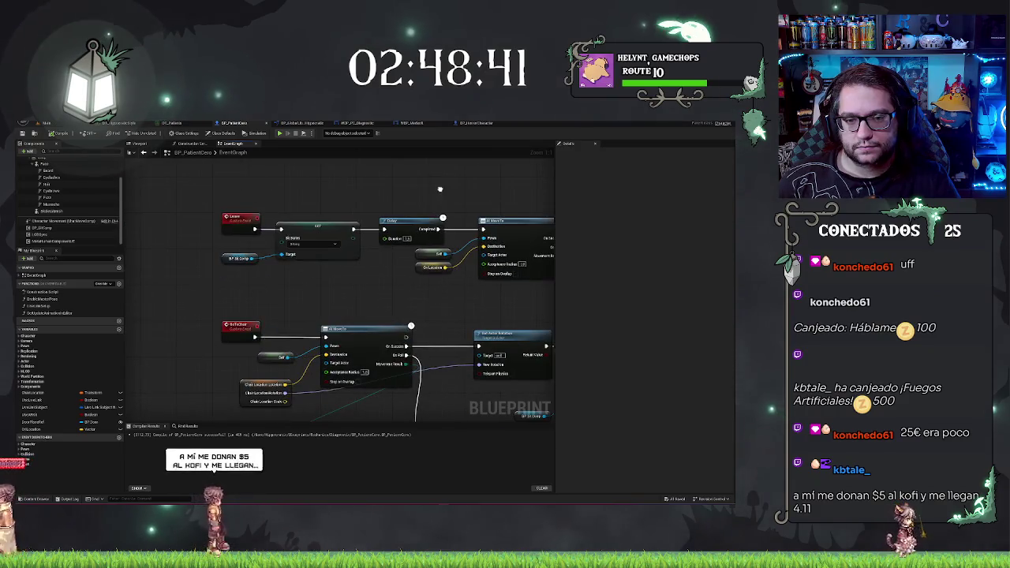
pyautogui.scroll(-1, 421, 177)
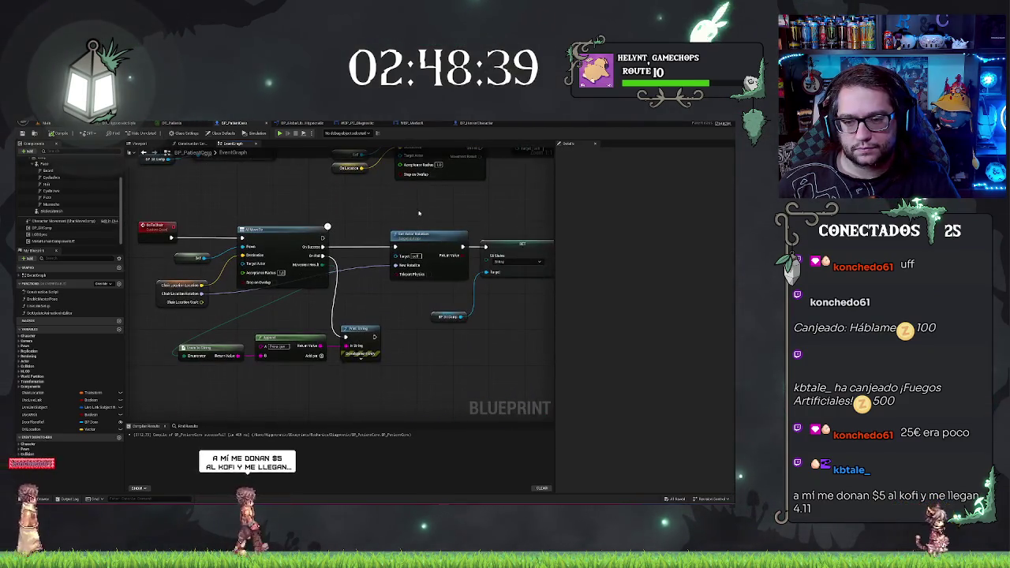
pyautogui.scroll(1, 419, 212)
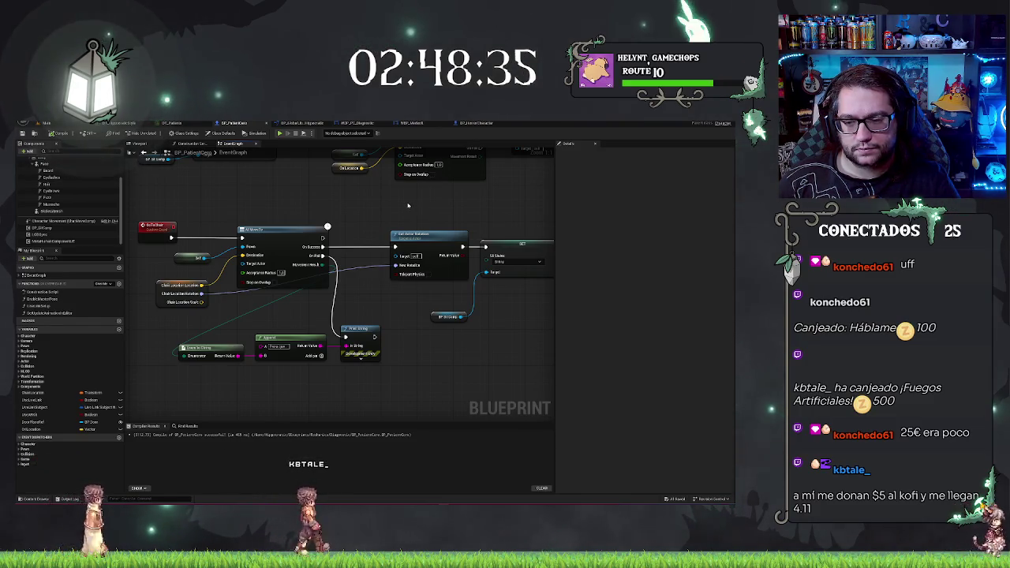
pyautogui.moveTo(426, 206); pyautogui.dragTo(405, 286)
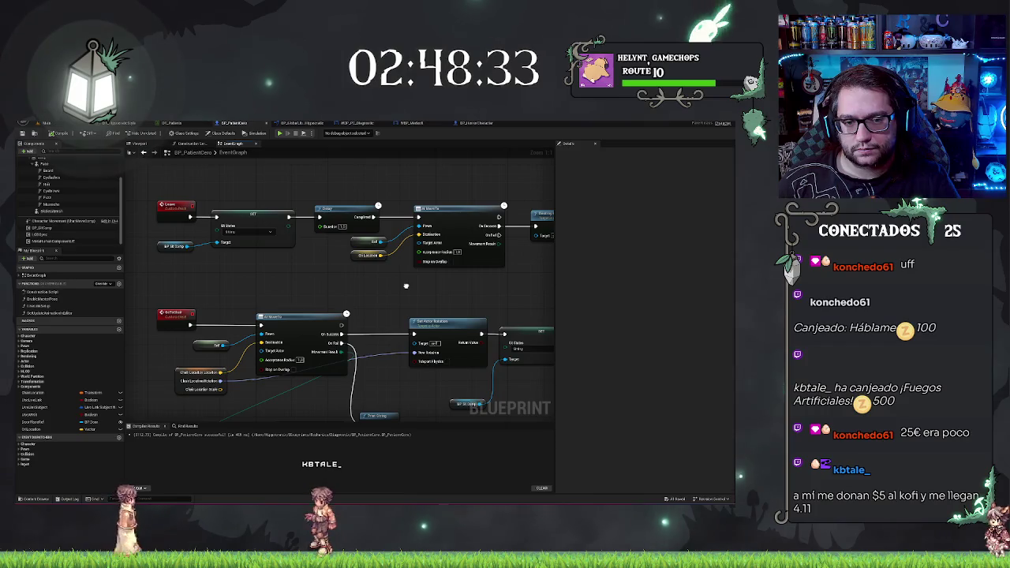
pyautogui.scroll(-5, 406, 286)
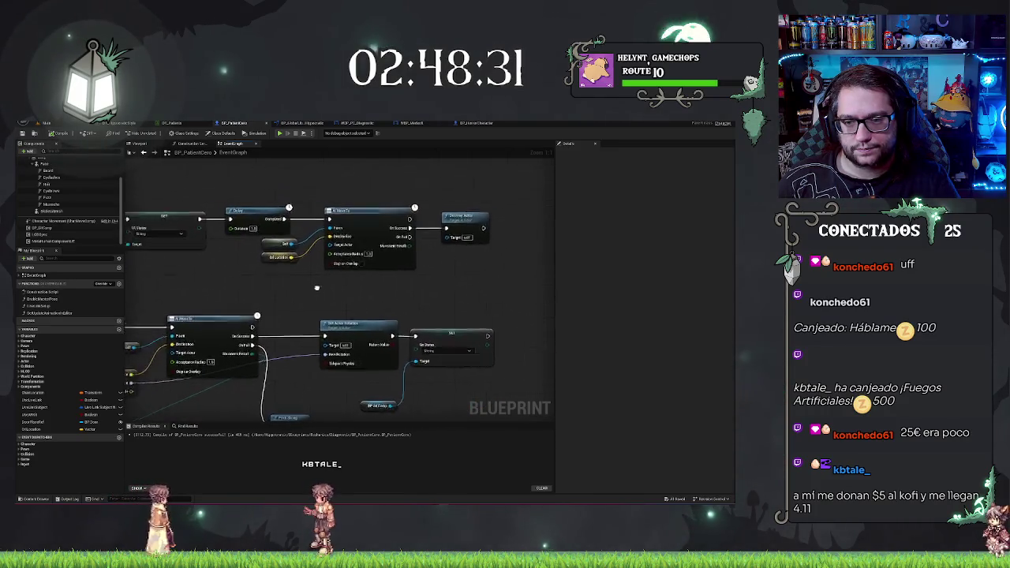
pyautogui.scroll(3, 405, 253)
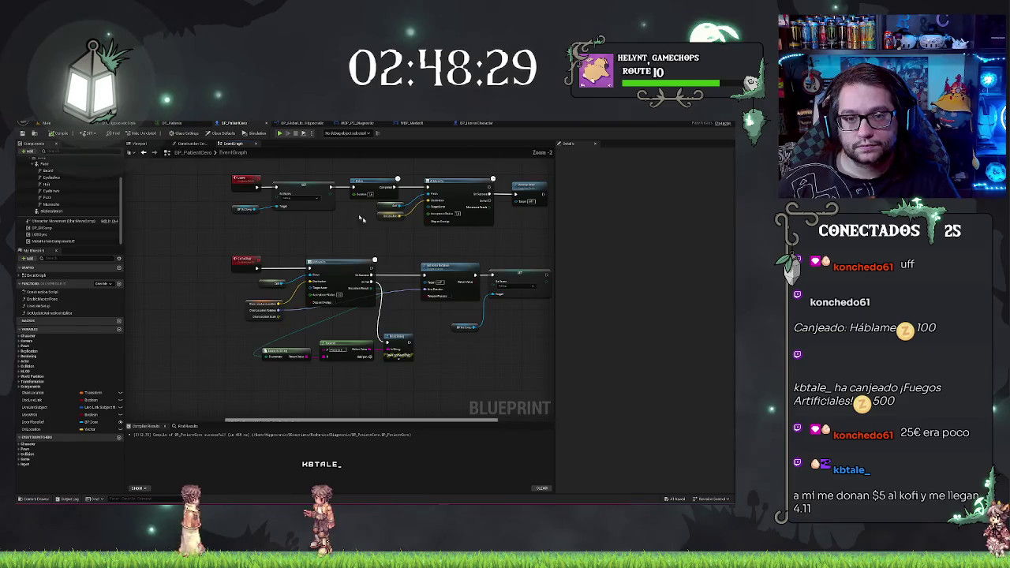
pyautogui.scroll(2, 357, 244)
pyautogui.scroll(-2, 395, 271)
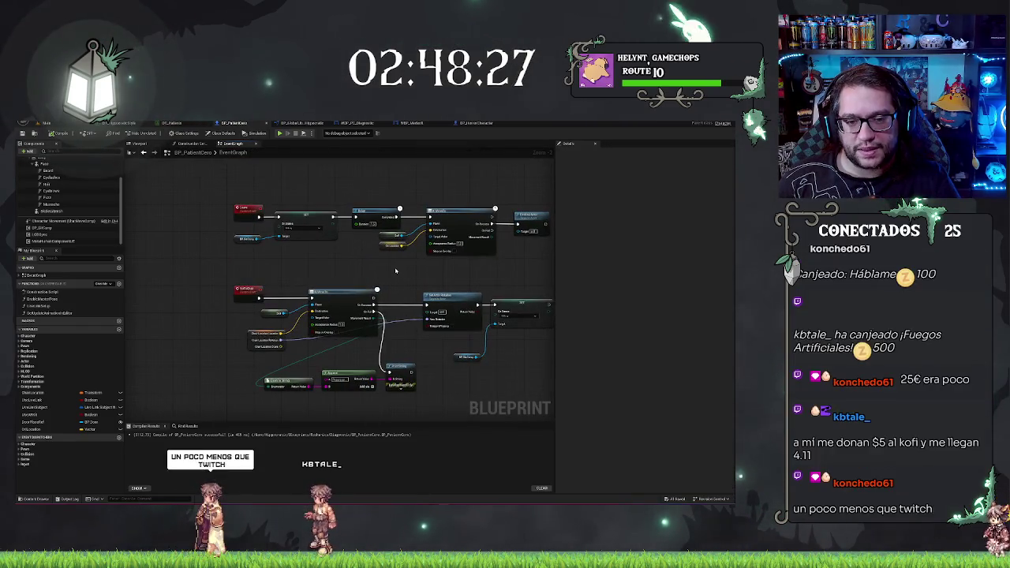
pyautogui.moveTo(396, 271); pyautogui.dragTo(357, 412)
pyautogui.scroll(2, 355, 331)
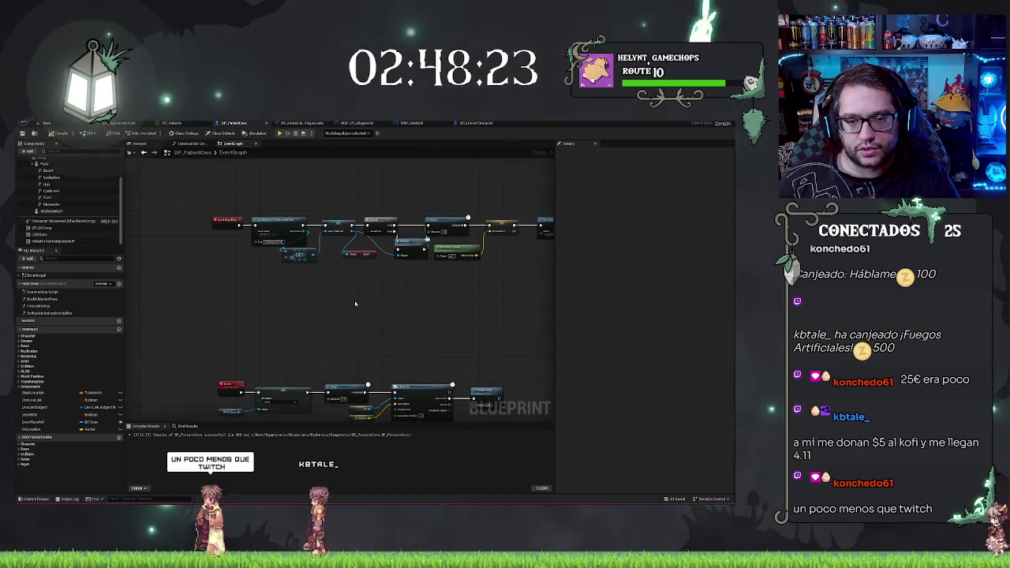
pyautogui.moveTo(353, 311); pyautogui.dragTo(234, 333)
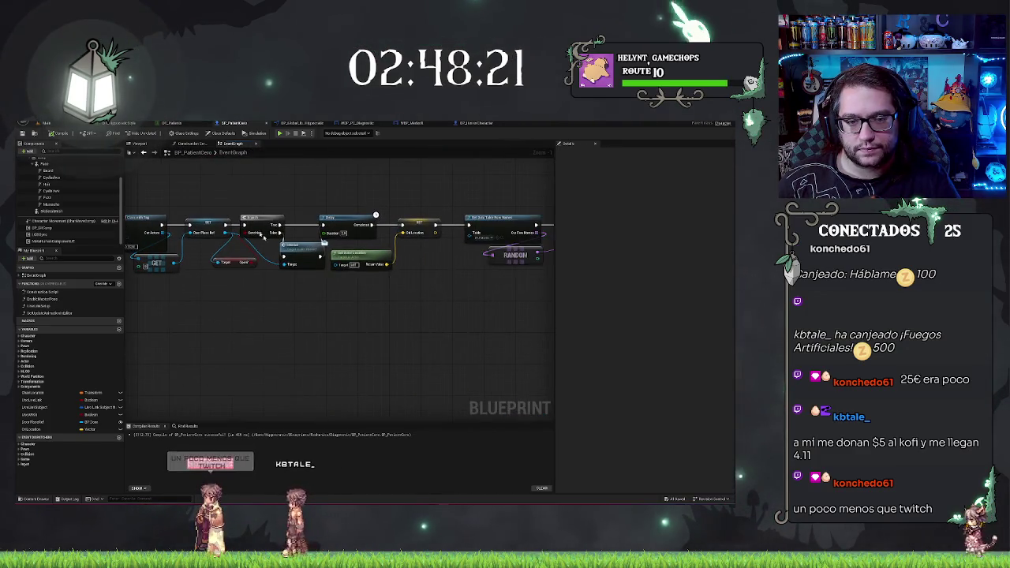
pyautogui.moveTo(439, 228)
pyautogui.mouseDown()
pyautogui.moveTo(194, 228)
pyautogui.moveTo(170, 215)
pyautogui.mouseUp()
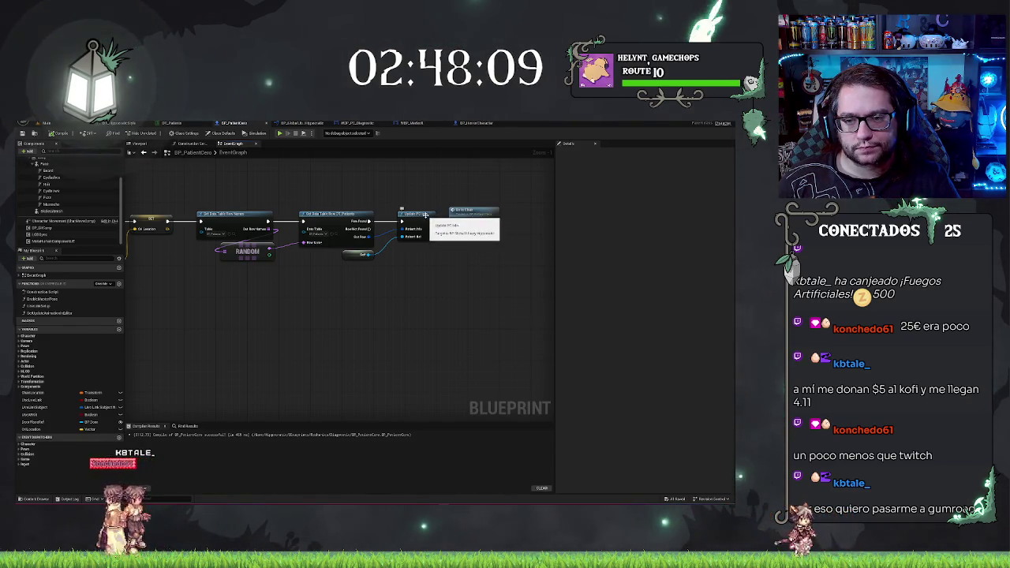
pyautogui.scroll(-2, 272, 327)
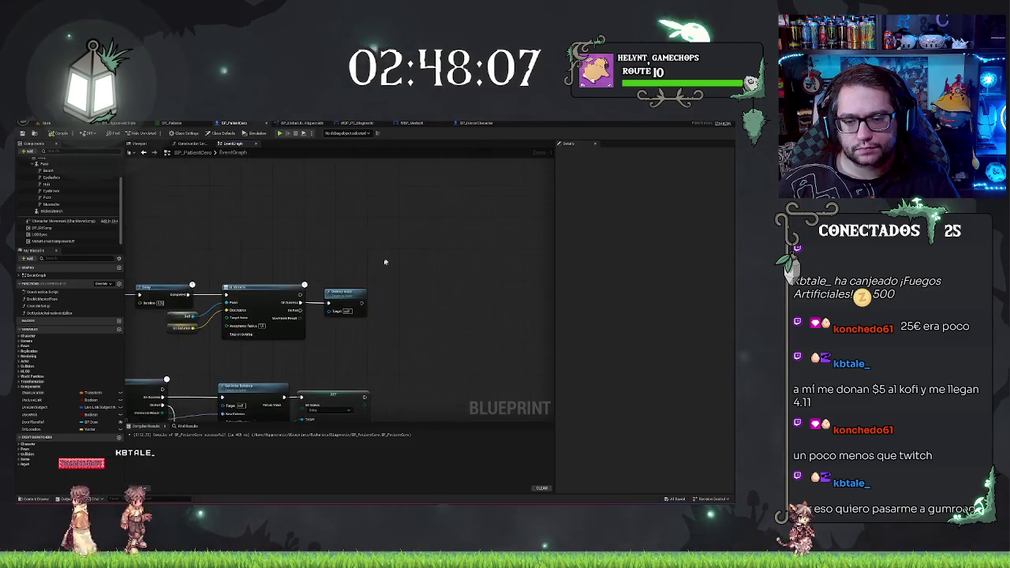
pyautogui.scroll(2, 365, 164)
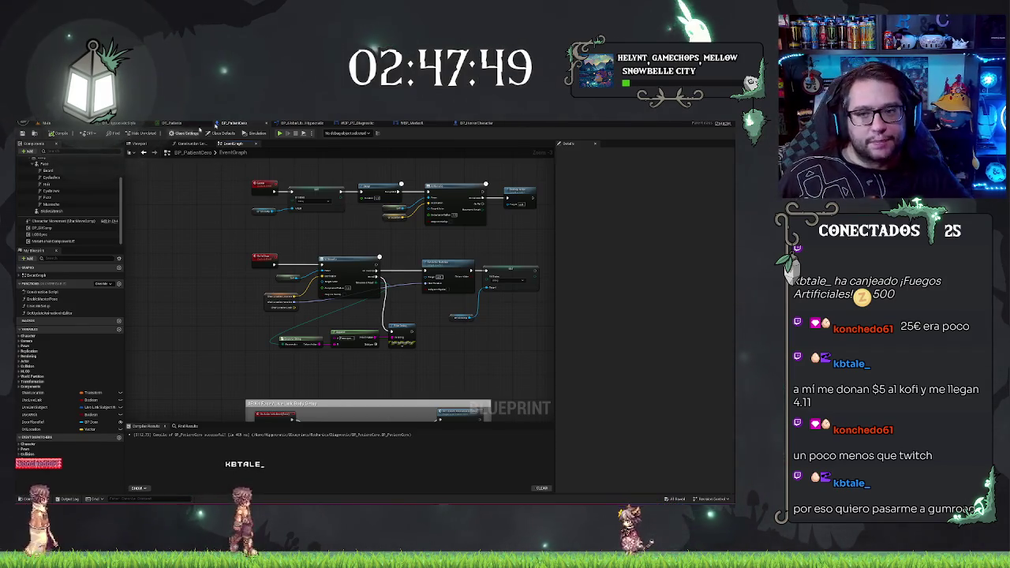
pyautogui.click(488, 123)
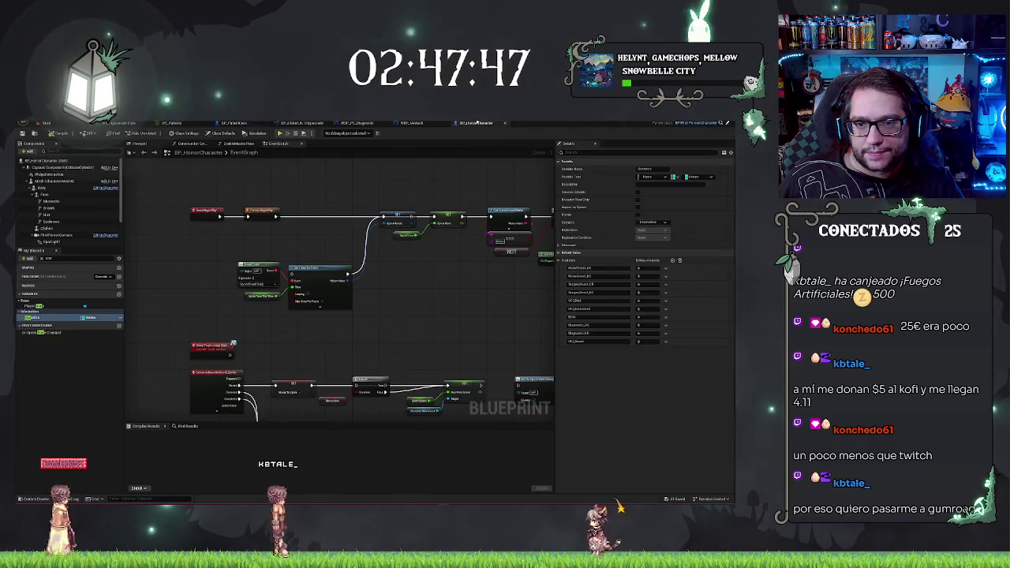
pyautogui.click(411, 123)
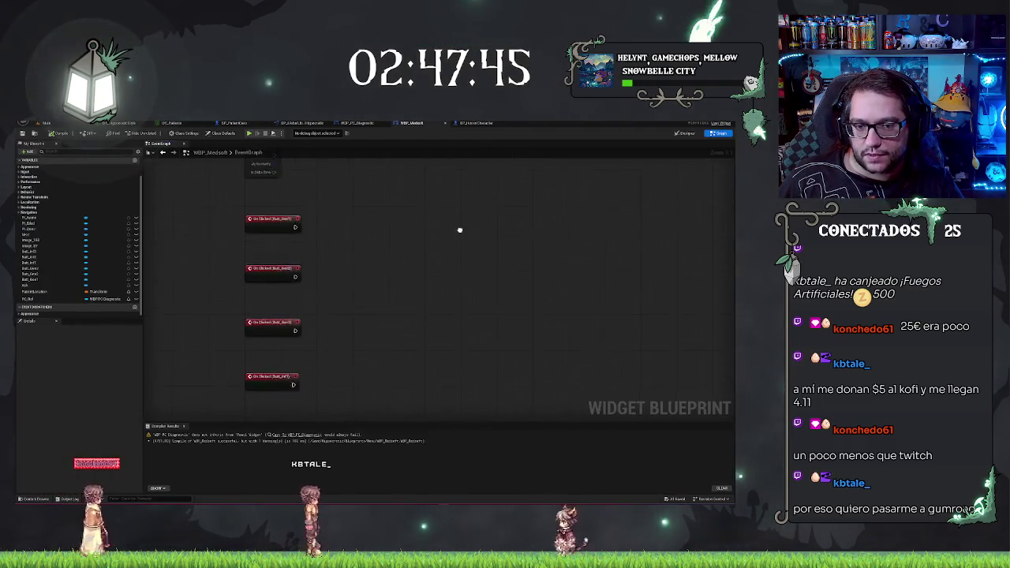
pyautogui.click(363, 123)
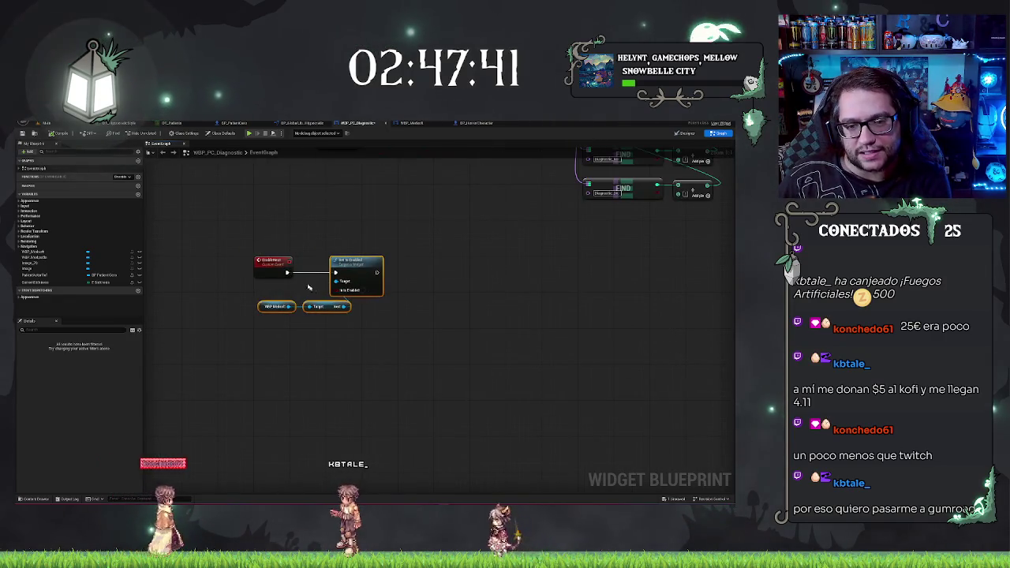
pyautogui.moveTo(331, 272); pyautogui.dragTo(363, 272)
pyautogui.moveTo(286, 274); pyautogui.dragTo(308, 277)
pyautogui.write('delay')
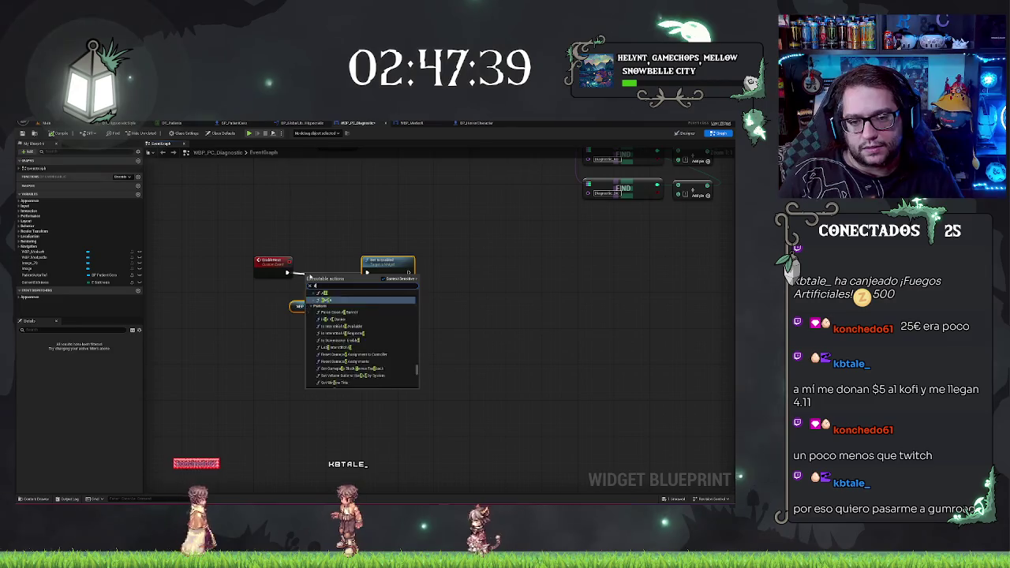
pyautogui.press('Return')
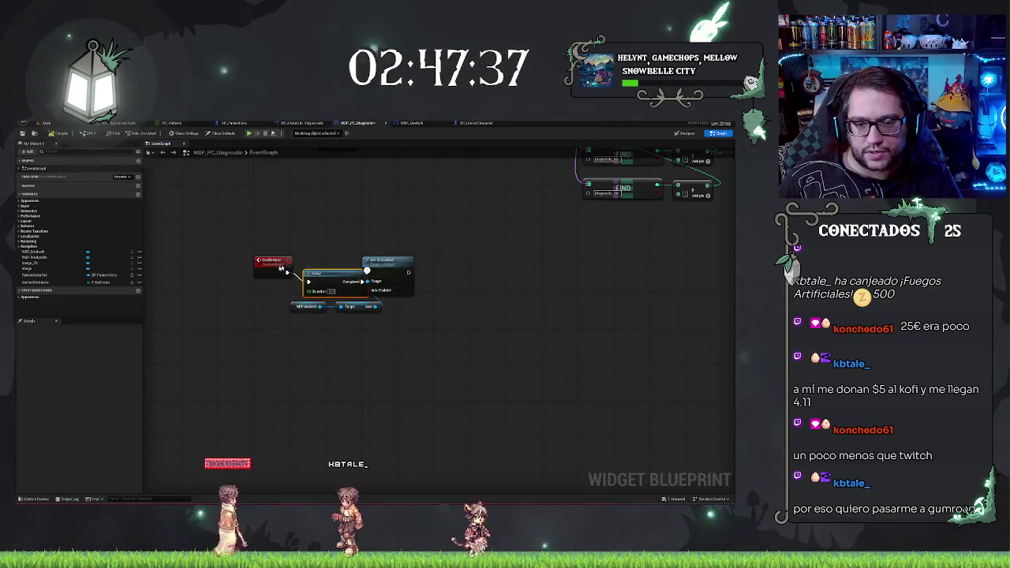
pyautogui.press('q')
pyautogui.moveTo(418, 251); pyautogui.dragTo(375, 323)
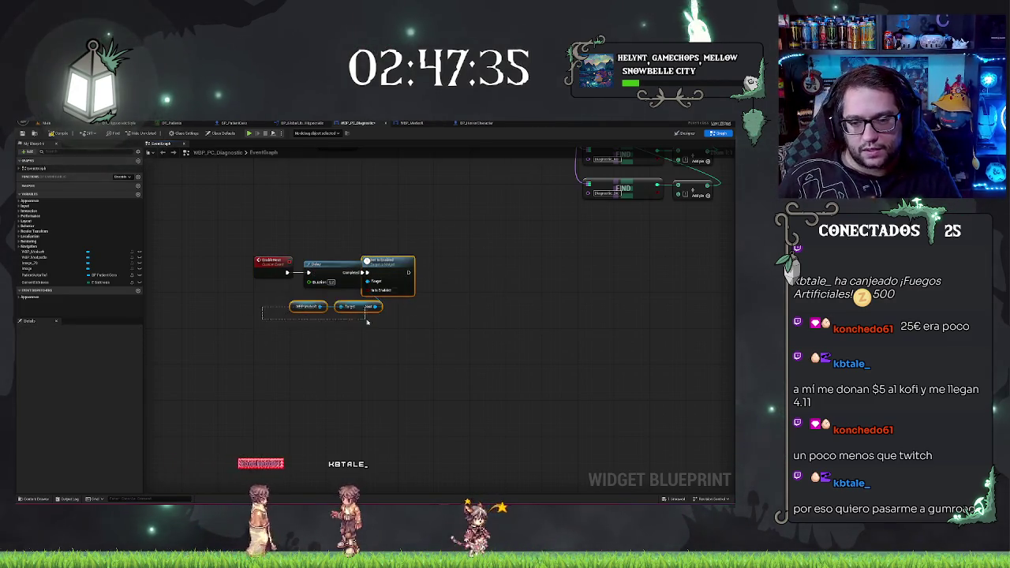
pyautogui.moveTo(402, 277); pyautogui.dragTo(420, 278)
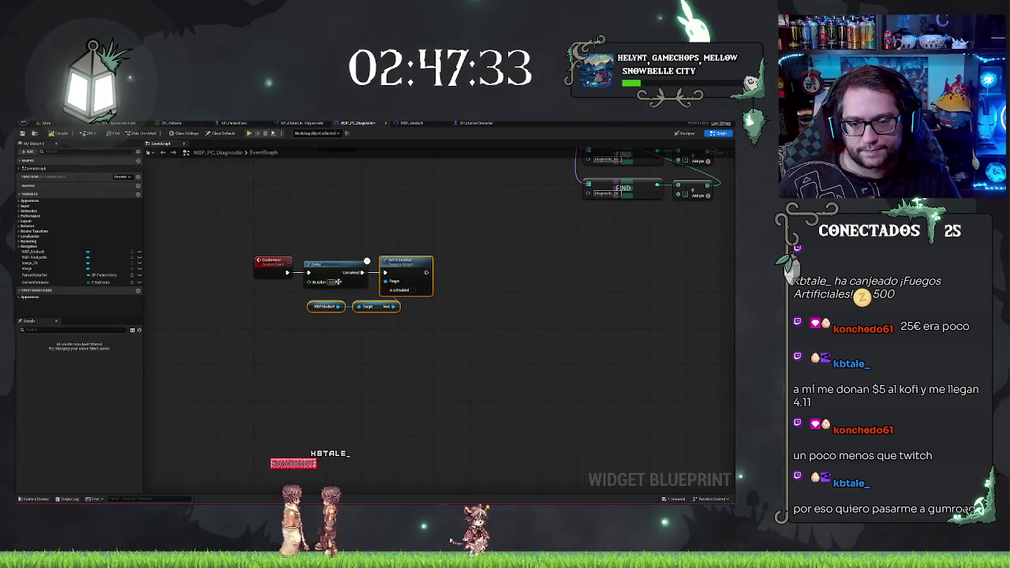
pyautogui.click(446, 277)
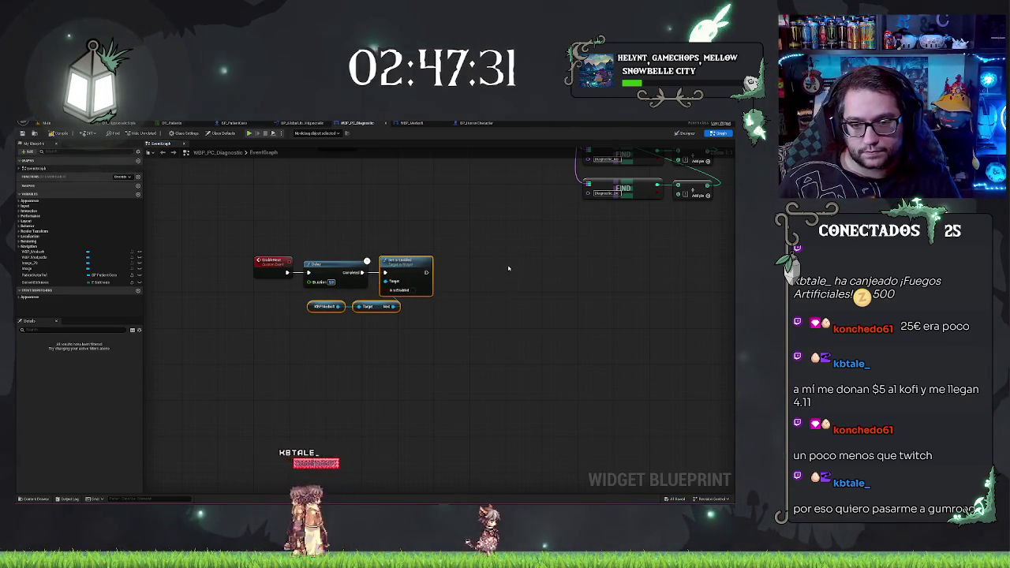
pyautogui.scroll(-2, 412, 230)
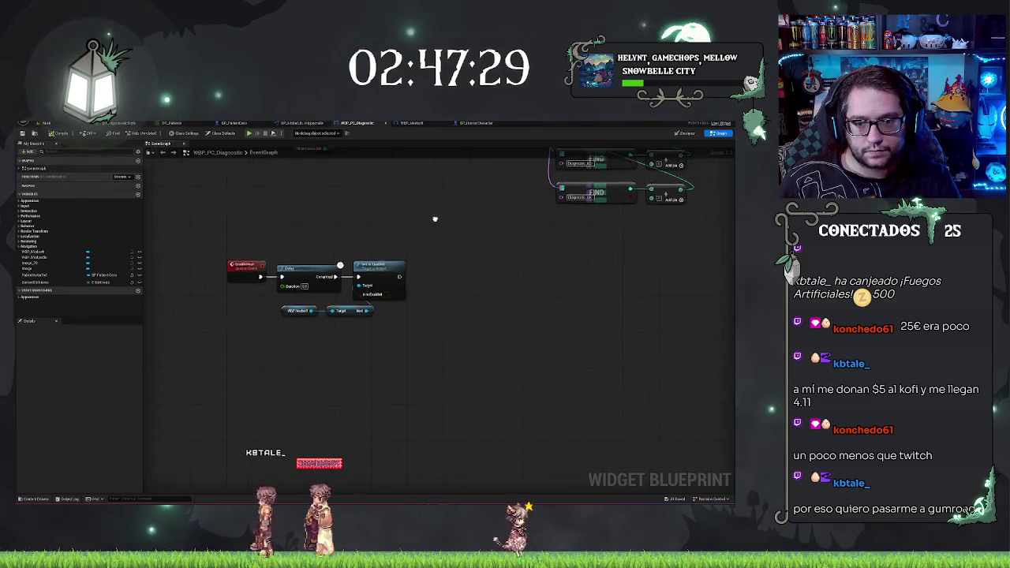
pyautogui.moveTo(412, 230); pyautogui.dragTo(481, 325)
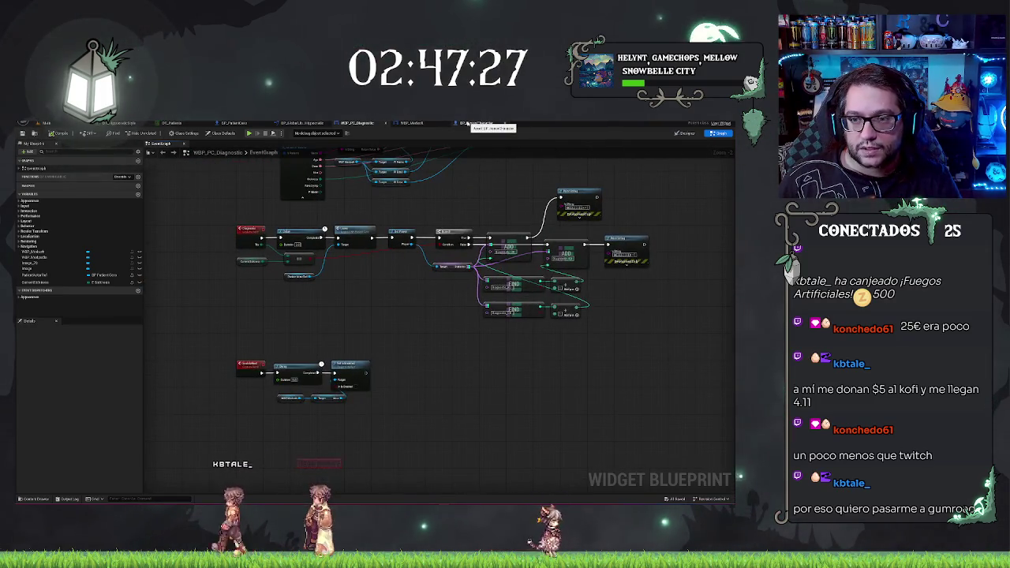
# Pan through the BP_HorrorCharacter event graph, then close that blueprint.
pyautogui.click(466, 123)
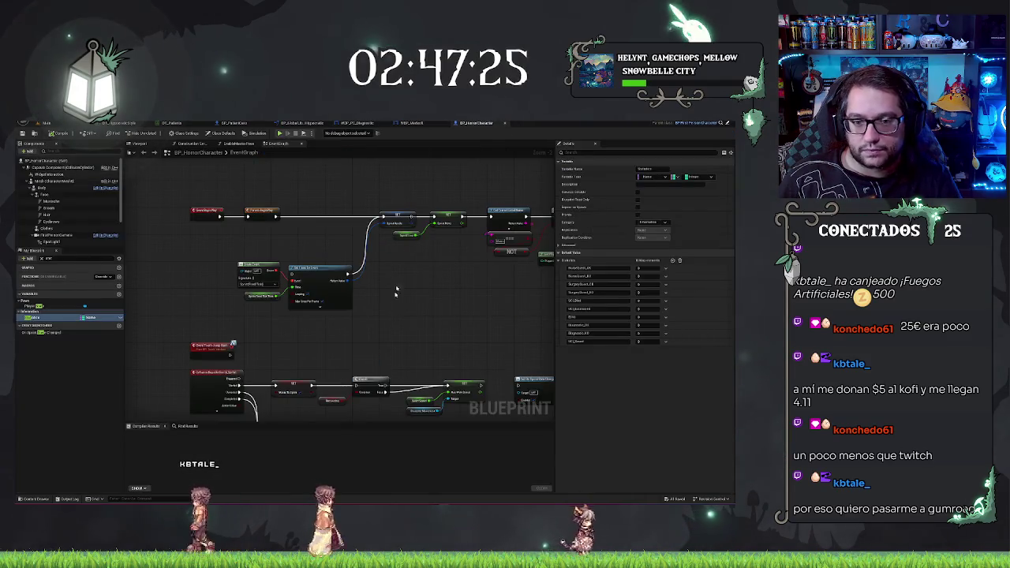
pyautogui.moveTo(395, 311); pyautogui.dragTo(334, 211)
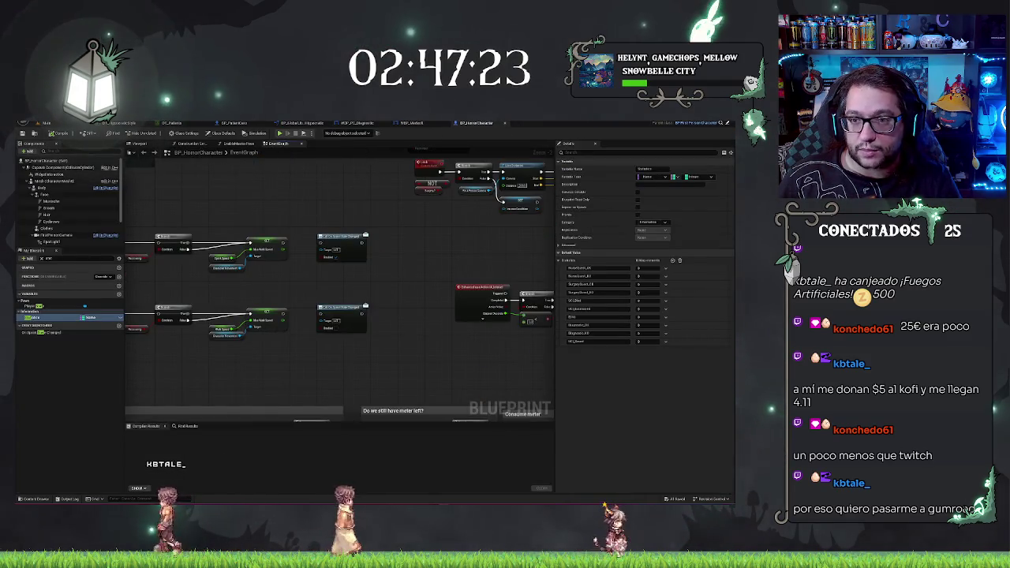
pyautogui.scroll(-2, 383, 316)
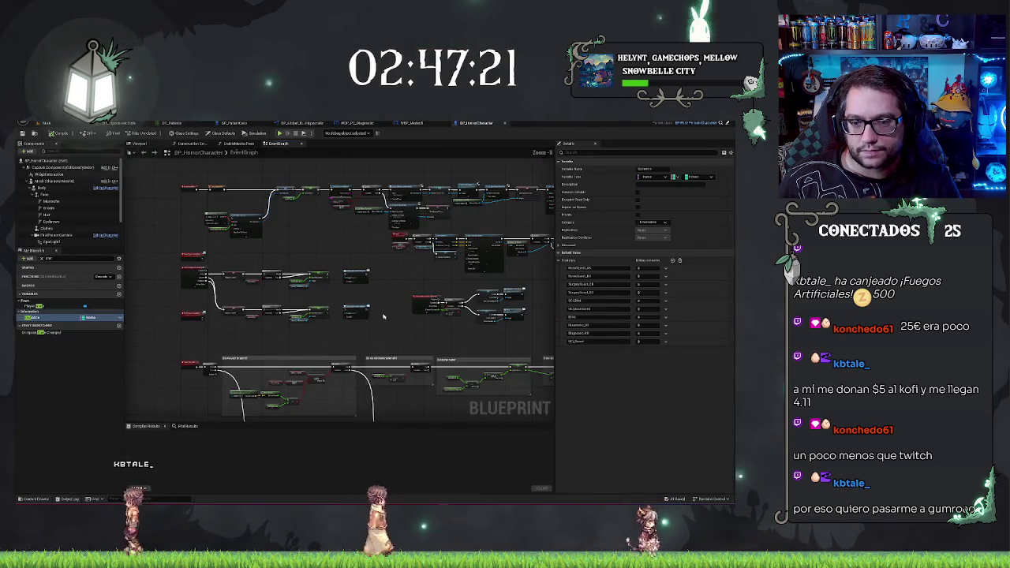
pyautogui.scroll(2, 384, 316)
pyautogui.moveTo(238, 215); pyautogui.dragTo(479, 132)
pyautogui.click(505, 123)
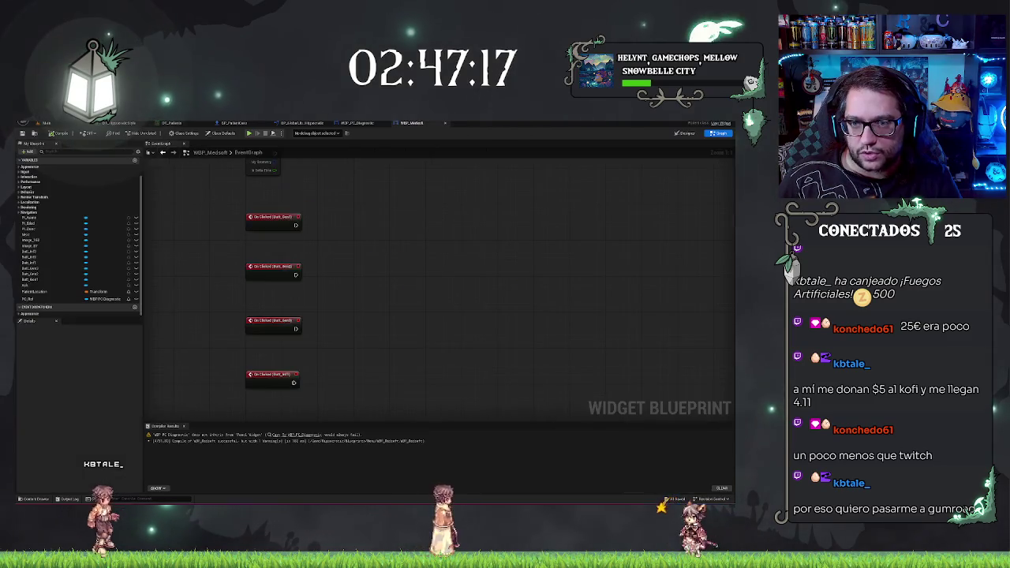
# Add a Set Is Enabled node after WBP_PC_Diagnostic's final Print String.
pyautogui.click(351, 123)
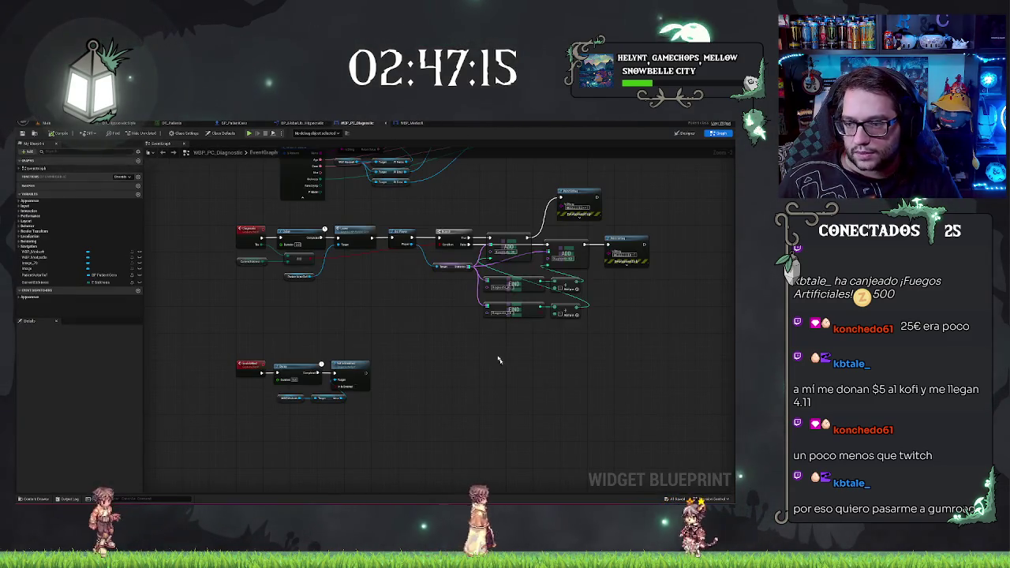
pyautogui.moveTo(498, 360); pyautogui.dragTo(443, 321)
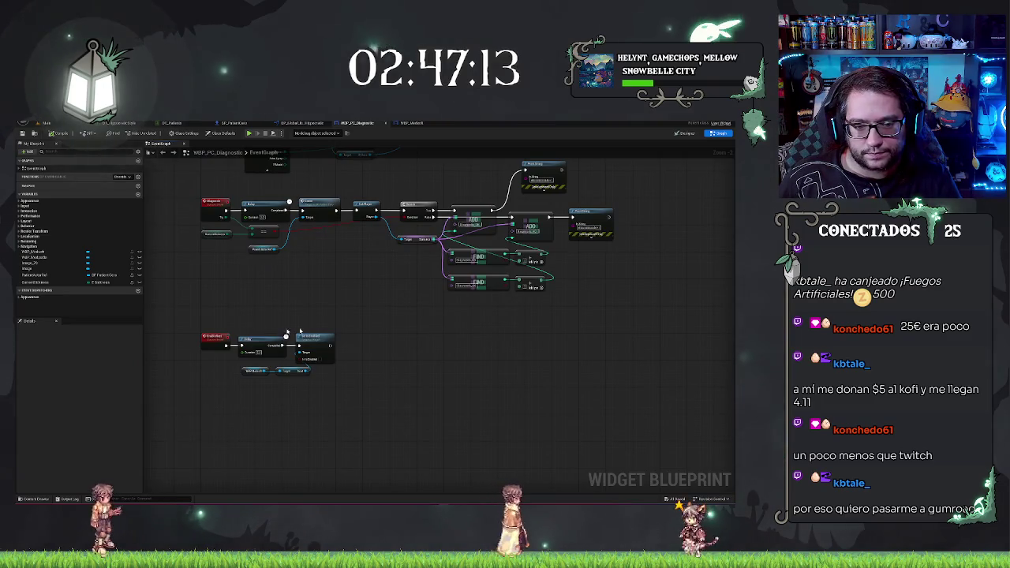
pyautogui.moveTo(300, 331); pyautogui.dragTo(79, 416)
pyautogui.moveTo(387, 302); pyautogui.dragTo(416, 304)
pyautogui.write('enable')
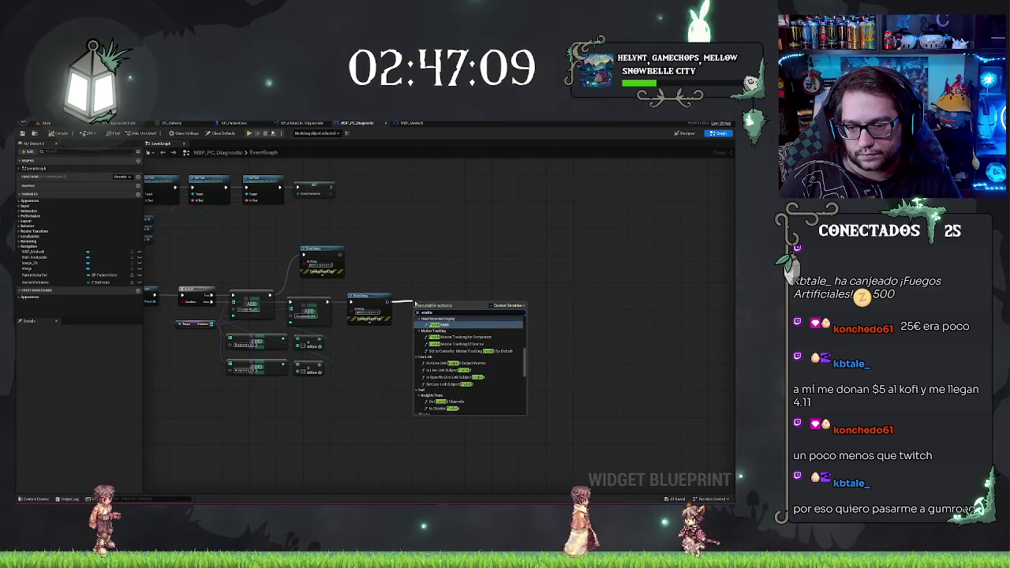
pyautogui.write('d')
pyautogui.press('Return')
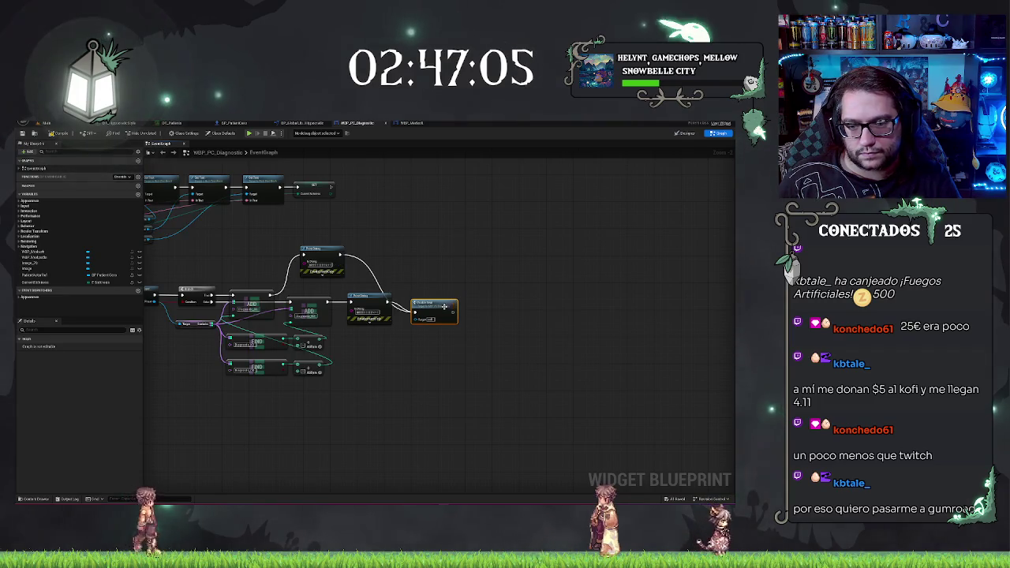
pyautogui.moveTo(443, 308); pyautogui.dragTo(443, 297)
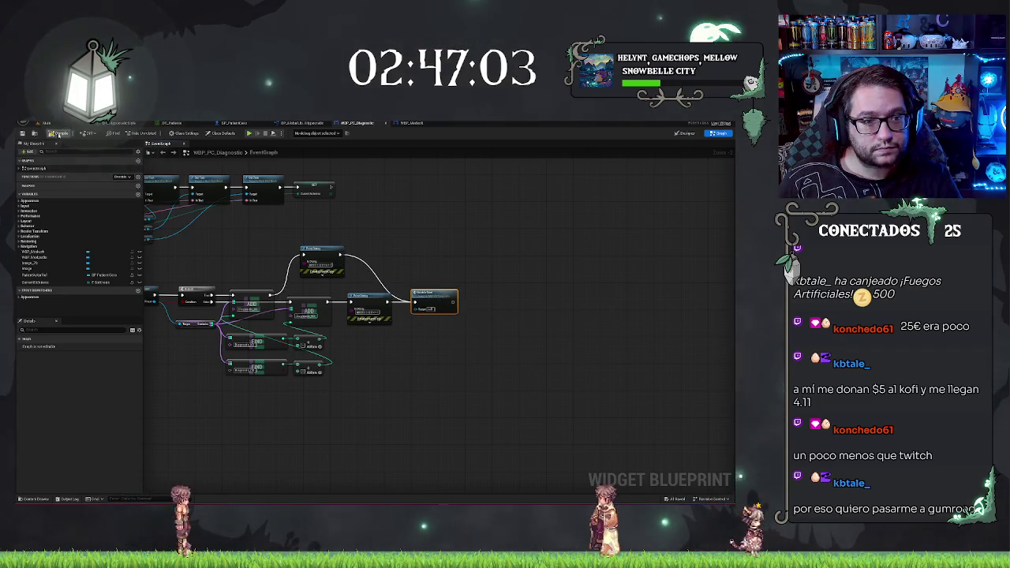
pyautogui.click(400, 124)
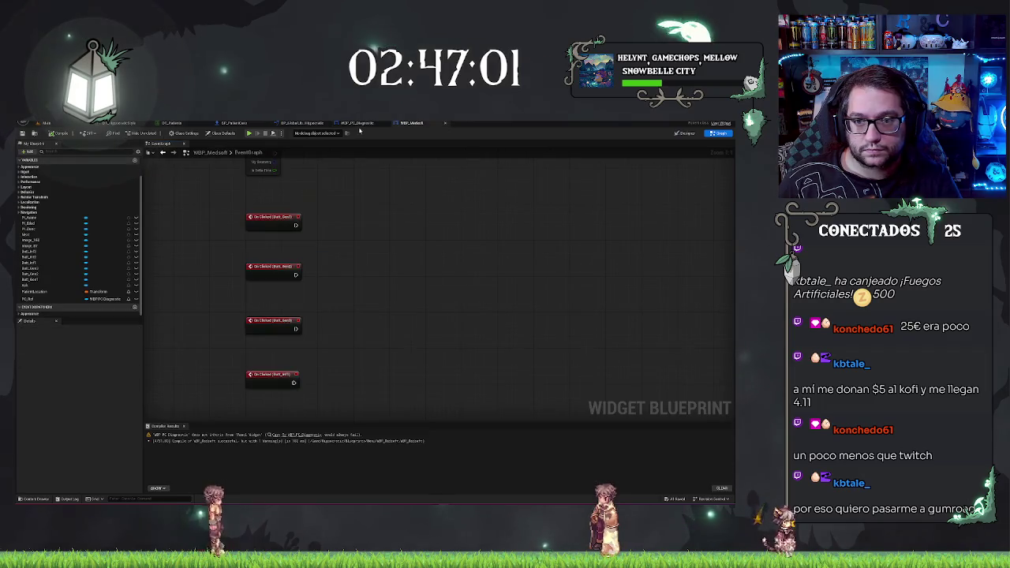
# Add a Diagnostic call on a PC_Ref getter in the WBP_Medsoft graph.
pyautogui.moveTo(391, 333)
pyautogui.mouseDown()
pyautogui.moveTo(414, 361)
pyautogui.moveTo(374, 393)
pyautogui.mouseUp()
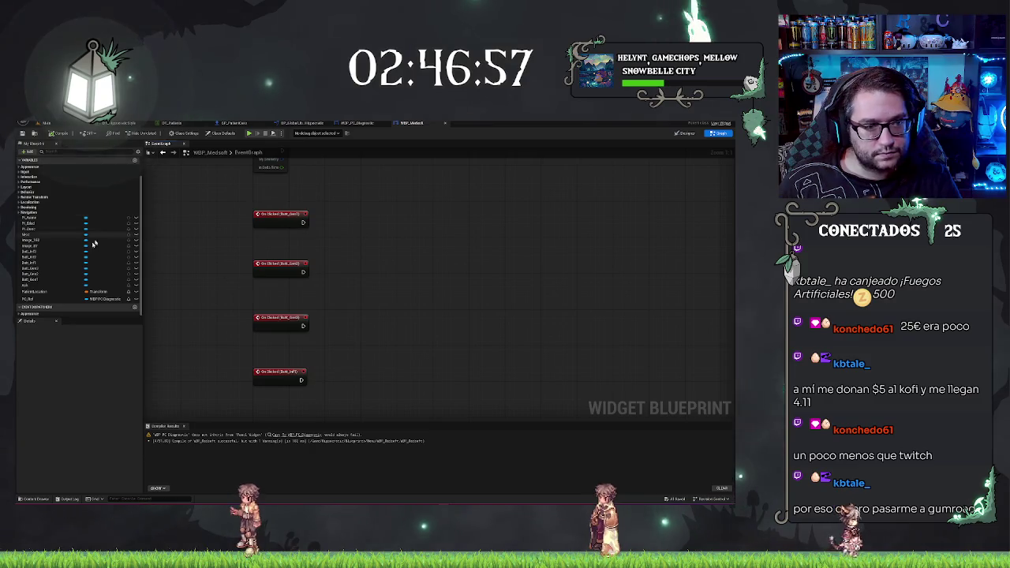
pyautogui.moveTo(46, 300); pyautogui.dragTo(339, 245)
pyautogui.write('diag')
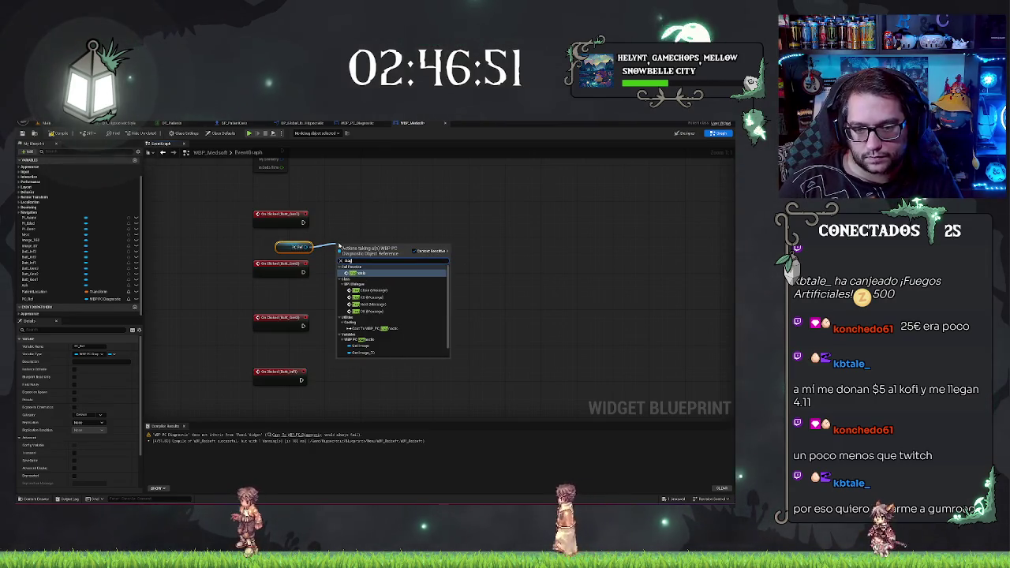
pyautogui.press('Return')
pyautogui.moveTo(380, 250)
pyautogui.mouseDown()
pyautogui.moveTo(481, 272)
pyautogui.moveTo(443, 290)
pyautogui.moveTo(456, 285)
pyautogui.mouseUp()
# Create a new variable named Selection and bring up its type choices.
pyautogui.click(134, 160)
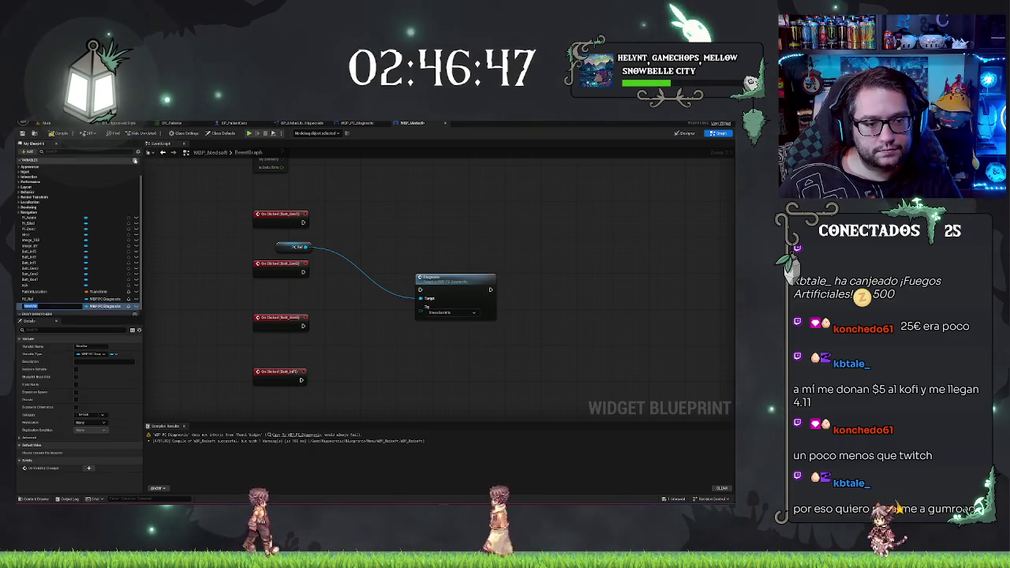
pyautogui.write('Selection')
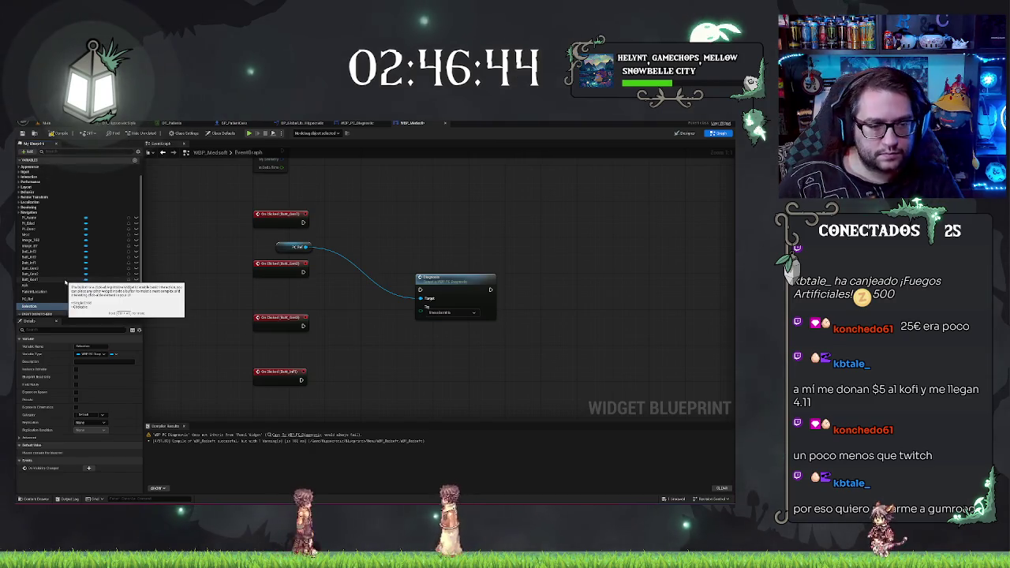
pyautogui.press('Return')
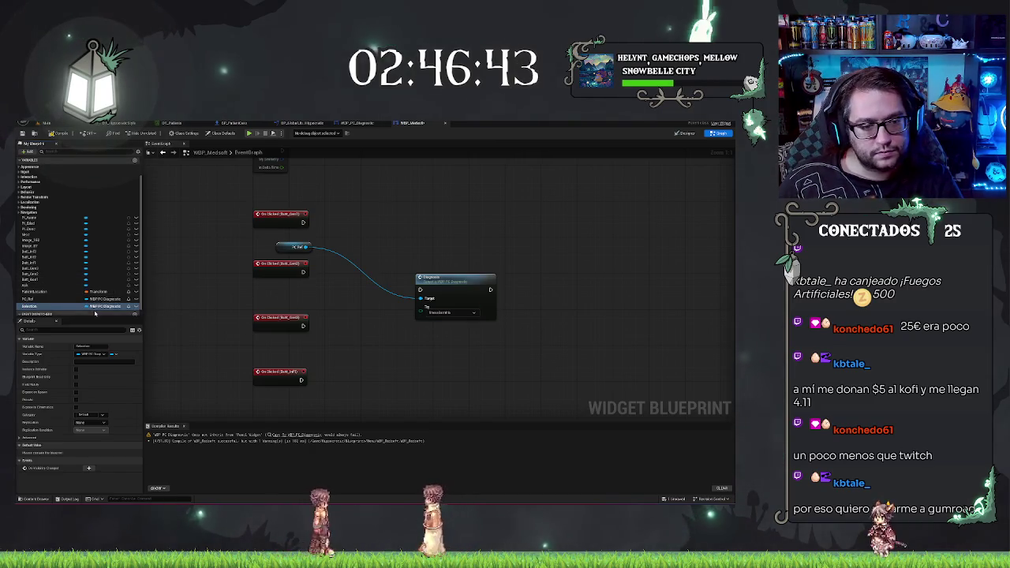
pyautogui.click(94, 305)
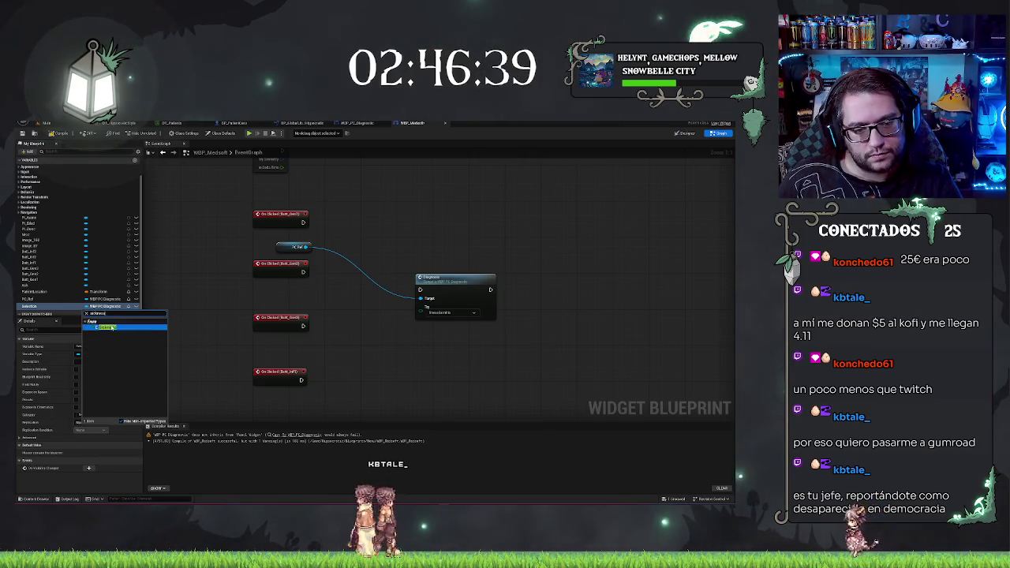
# Set Selection's type and duplicate a SET Selection node beside each On Clicked event.
pyautogui.click(110, 325)
pyautogui.moveTo(29, 306)
pyautogui.mouseDown()
pyautogui.moveTo(394, 196)
pyautogui.moveTo(359, 193)
pyautogui.mouseUp()
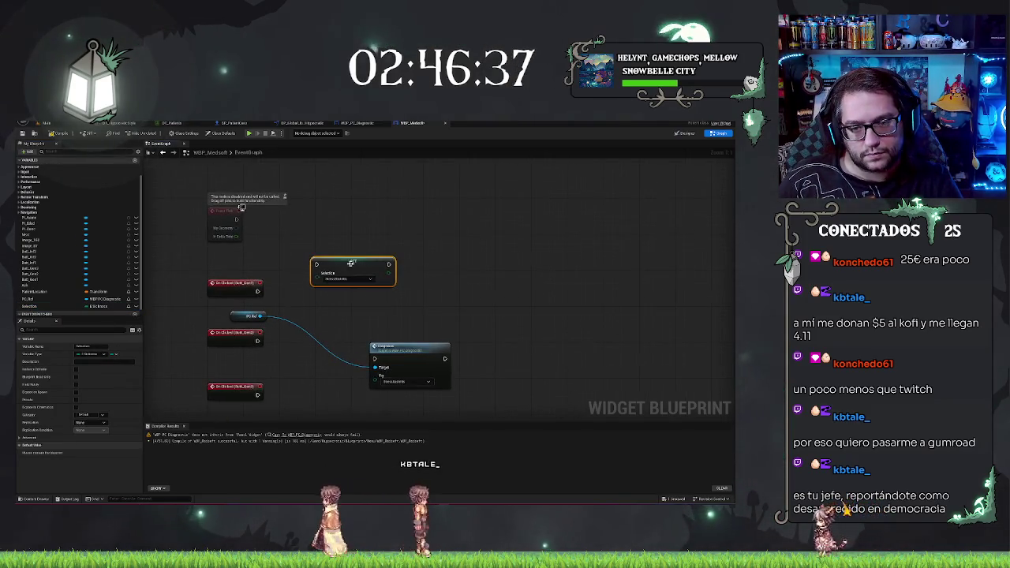
pyautogui.moveTo(345, 263)
pyautogui.mouseDown()
pyautogui.moveTo(309, 233)
pyautogui.moveTo(323, 278)
pyautogui.moveTo(313, 291)
pyautogui.moveTo(349, 199)
pyautogui.mouseUp()
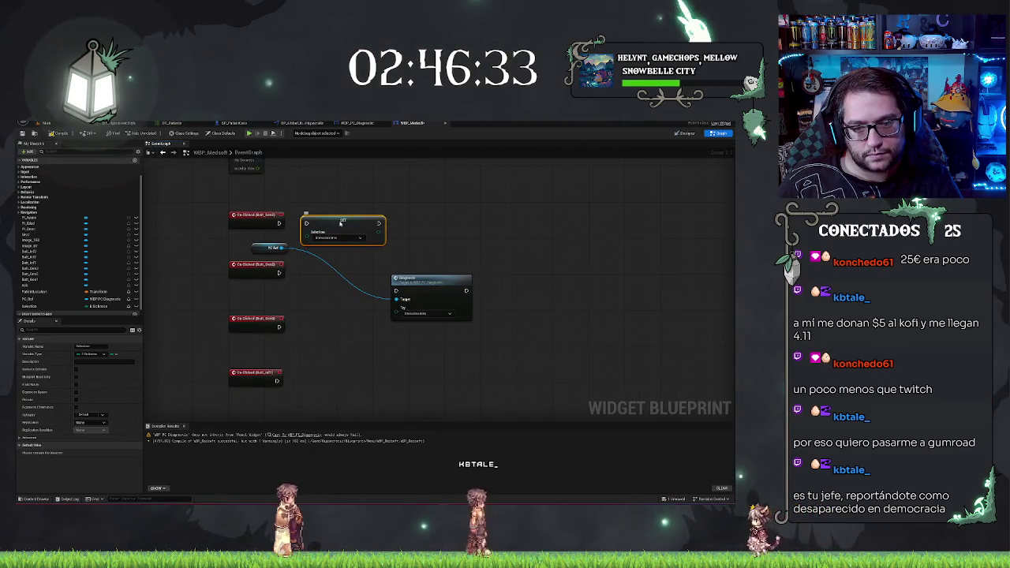
pyautogui.hotkey('ctrl', 'd')
pyautogui.moveTo(313, 285); pyautogui.dragTo(322, 269)
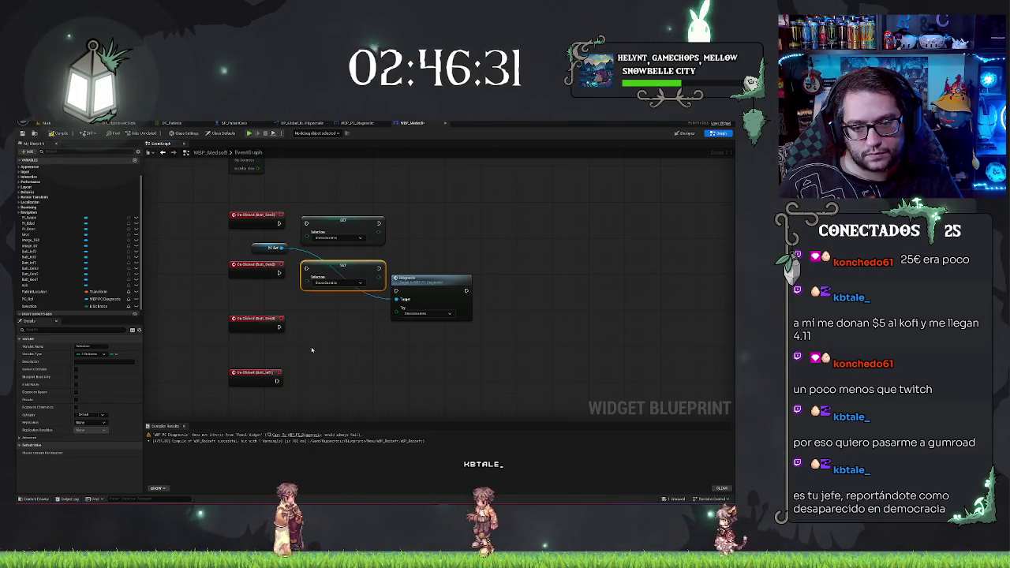
pyautogui.hotkey('ctrl', 'd')
pyautogui.moveTo(335, 346); pyautogui.dragTo(328, 330)
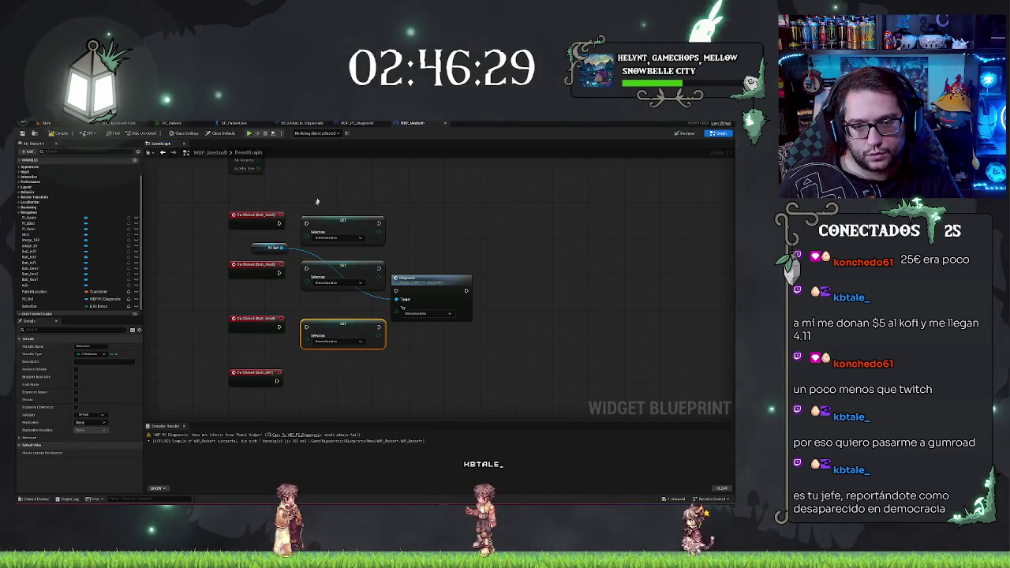
pyautogui.moveTo(317, 201)
pyautogui.mouseDown()
pyautogui.moveTo(345, 372)
pyautogui.moveTo(331, 277)
pyautogui.moveTo(316, 310)
pyautogui.mouseUp()
pyautogui.hotkey('ctrl', 'd')
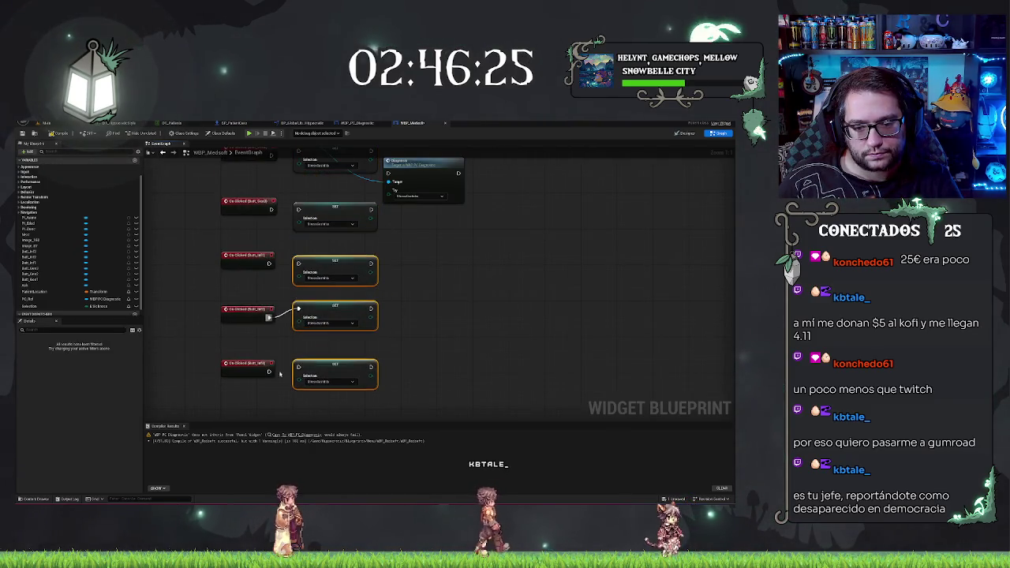
# Wire the last On Clicked event in and give each SET node a different Selection value.
pyautogui.moveTo(299, 369); pyautogui.dragTo(299, 367)
pyautogui.click(352, 382)
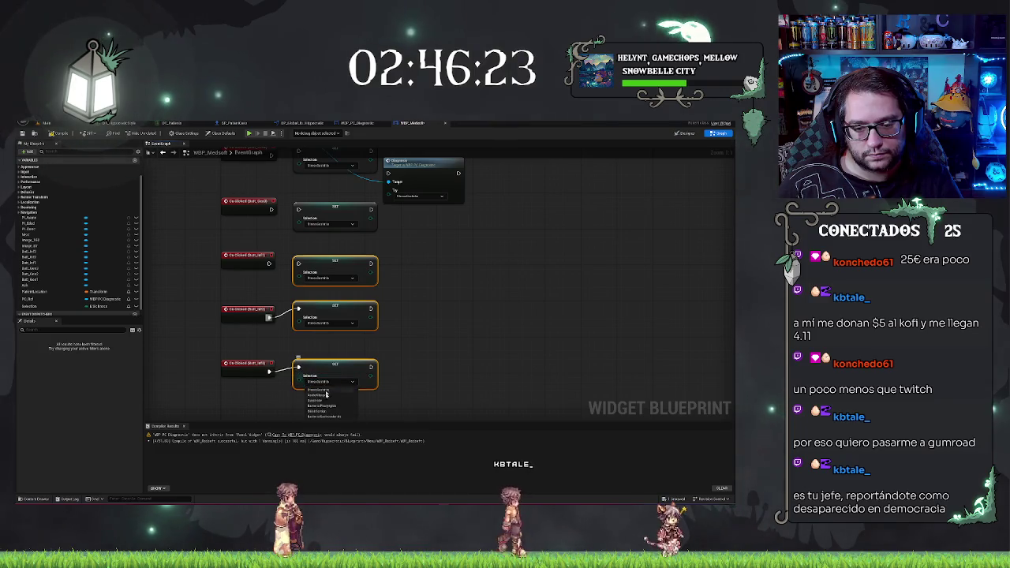
pyautogui.click(318, 417)
pyautogui.click(326, 323)
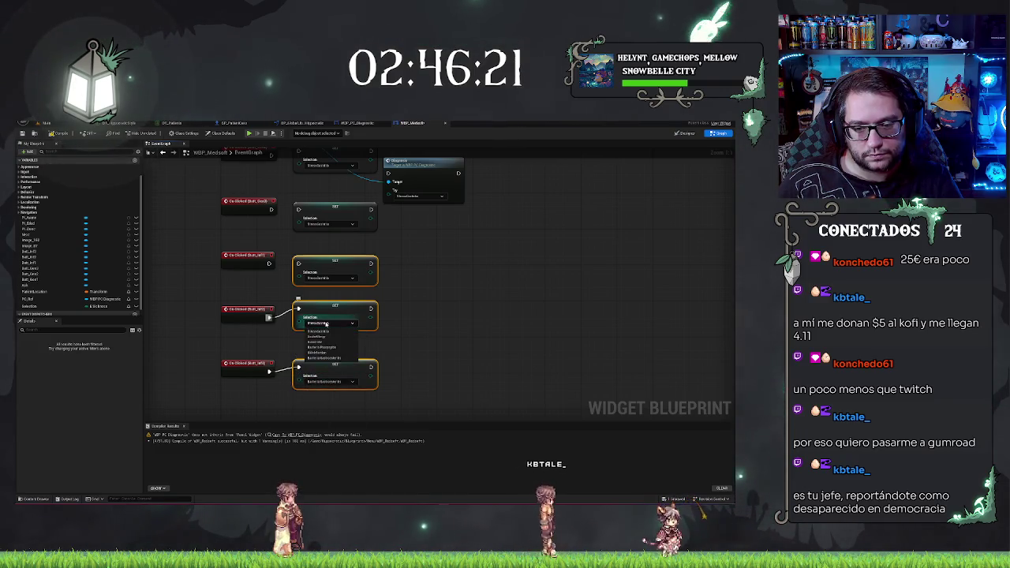
pyautogui.click(326, 352)
pyautogui.click(352, 278)
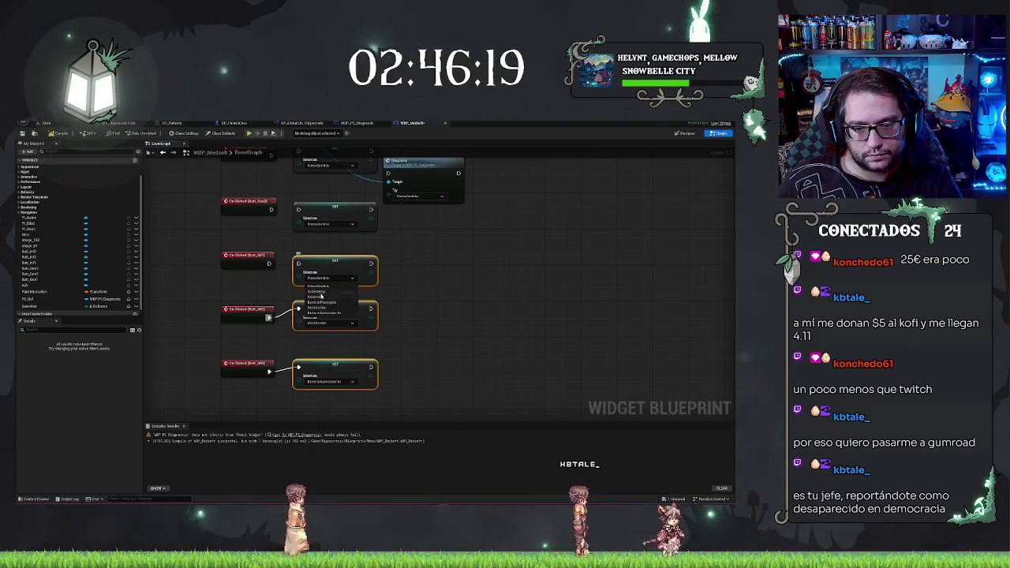
pyautogui.click(319, 302)
pyautogui.moveTo(397, 263); pyautogui.dragTo(429, 315)
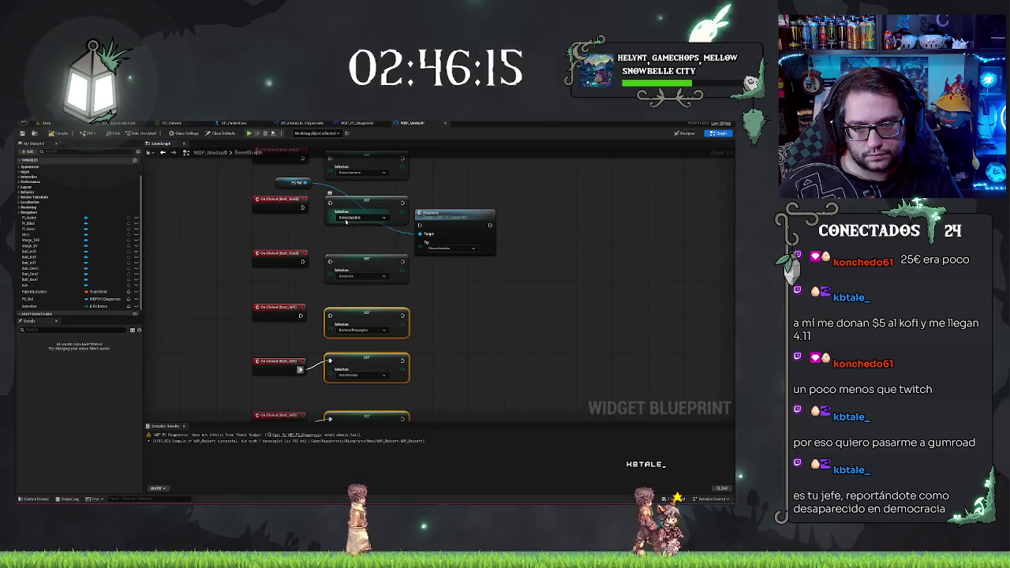
# Feed a Selection getter into the Diagnostic call's Try input.
pyautogui.click(346, 219)
pyautogui.moveTo(446, 285); pyautogui.dragTo(441, 354)
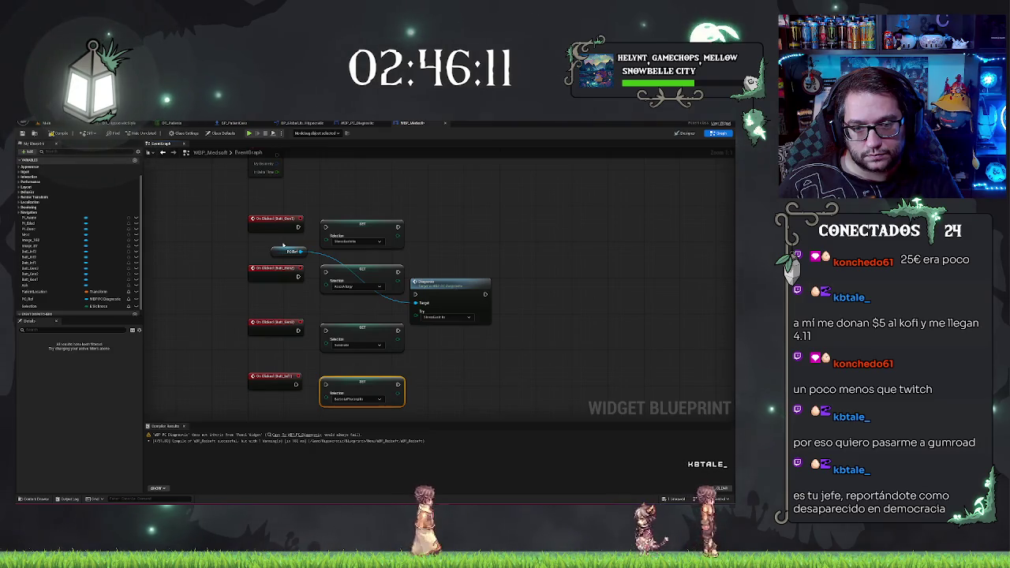
pyautogui.moveTo(447, 282); pyautogui.dragTo(515, 284)
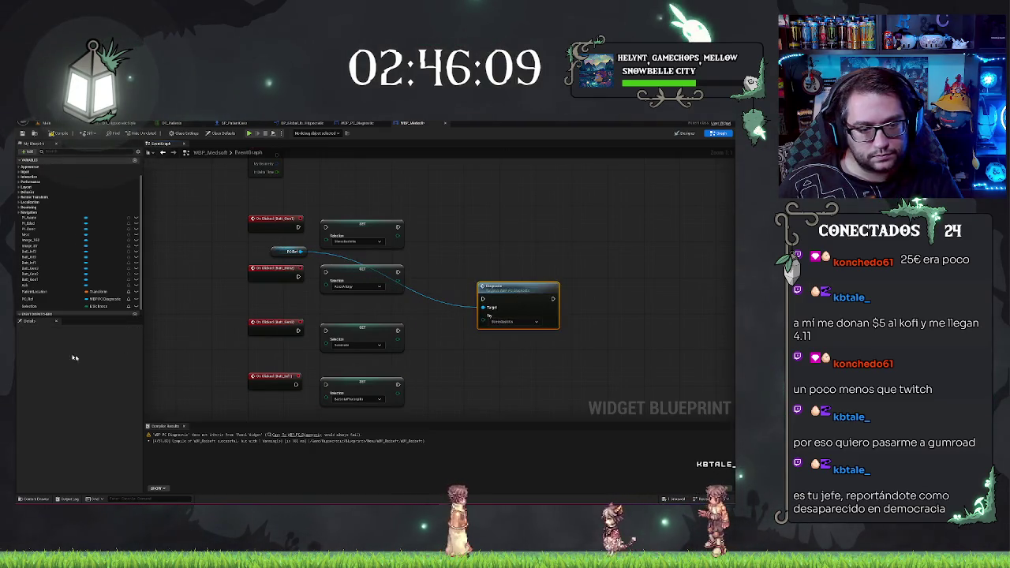
pyautogui.click(126, 306)
pyautogui.moveTo(148, 315); pyautogui.dragTo(483, 317)
pyautogui.moveTo(297, 251)
pyautogui.mouseDown()
pyautogui.moveTo(483, 307)
pyautogui.moveTo(399, 279)
pyautogui.mouseUp()
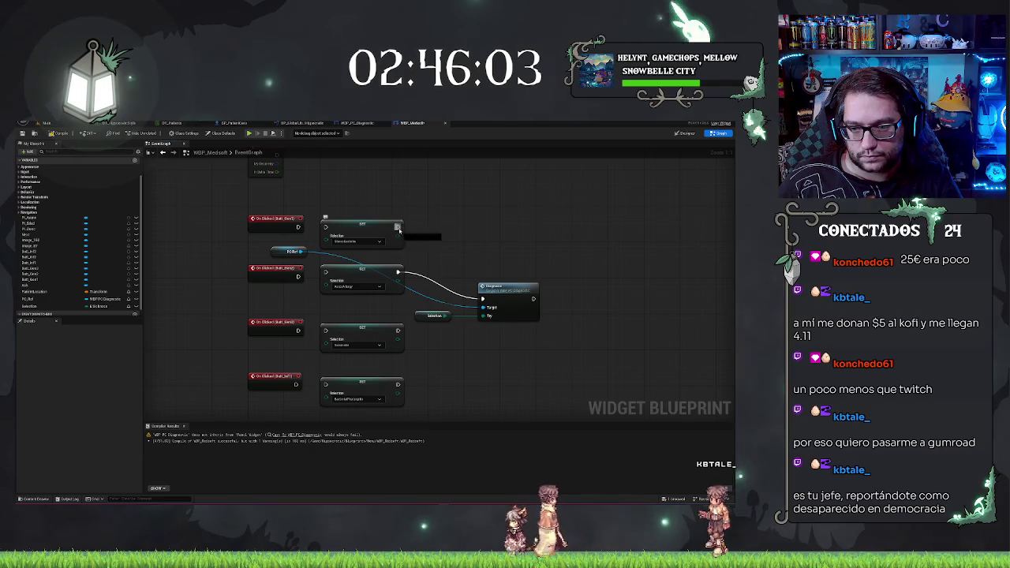
# Connect every SET Selection node's exec output to the Diagnostic call.
pyautogui.moveTo(396, 330); pyautogui.dragTo(397, 331)
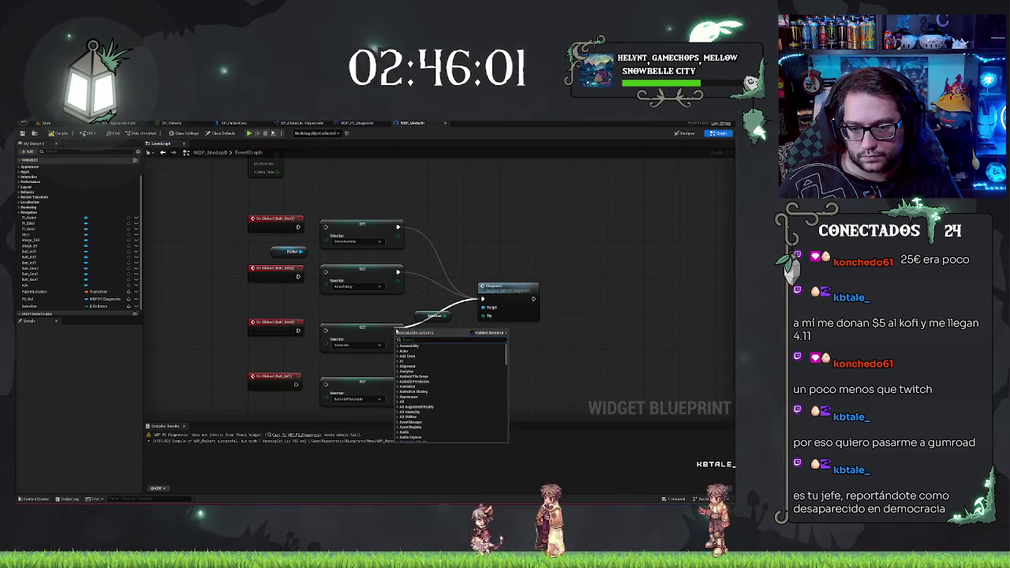
pyautogui.press('Escape')
pyautogui.moveTo(498, 290)
pyautogui.mouseDown()
pyautogui.moveTo(412, 326)
pyautogui.moveTo(402, 381)
pyautogui.mouseUp()
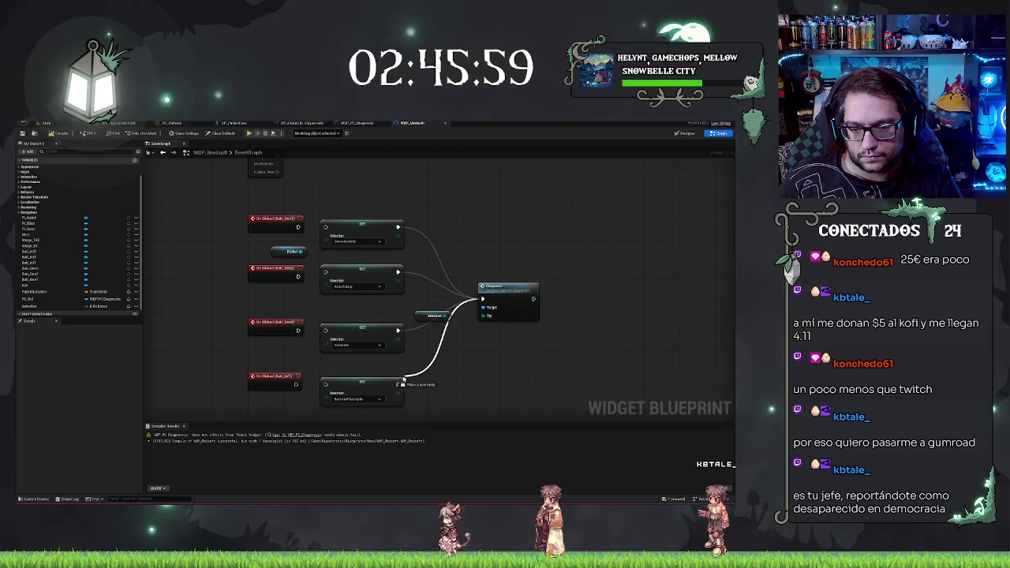
pyautogui.moveTo(324, 329); pyautogui.dragTo(301, 332)
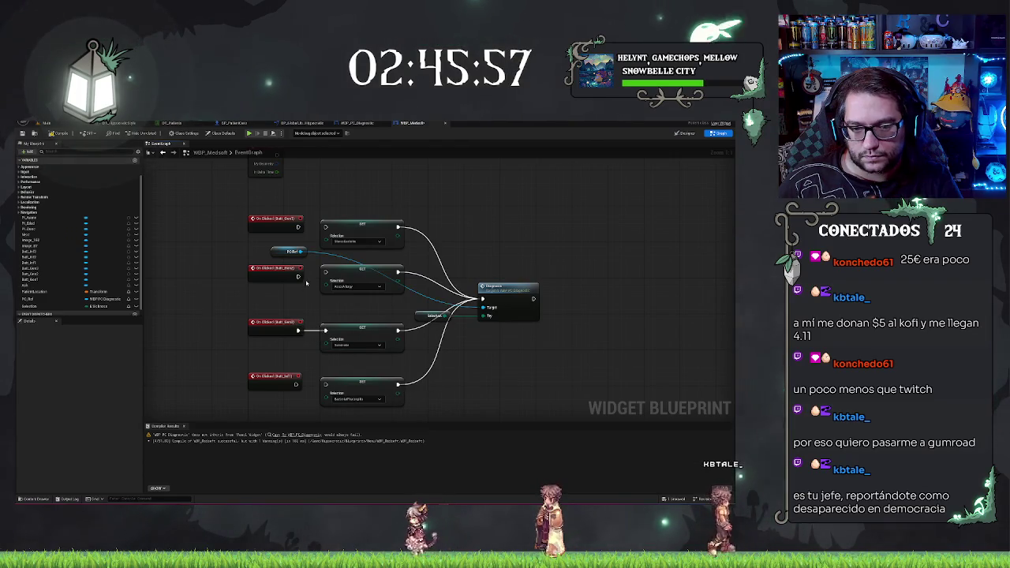
pyautogui.moveTo(324, 227); pyautogui.dragTo(297, 227)
pyautogui.scroll(-3, 442, 276)
pyautogui.moveTo(331, 260); pyautogui.dragTo(302, 262)
pyautogui.scroll(-1, 301, 262)
pyautogui.moveTo(272, 214)
pyautogui.mouseDown()
pyautogui.moveTo(424, 460)
pyautogui.moveTo(439, 350)
pyautogui.mouseUp()
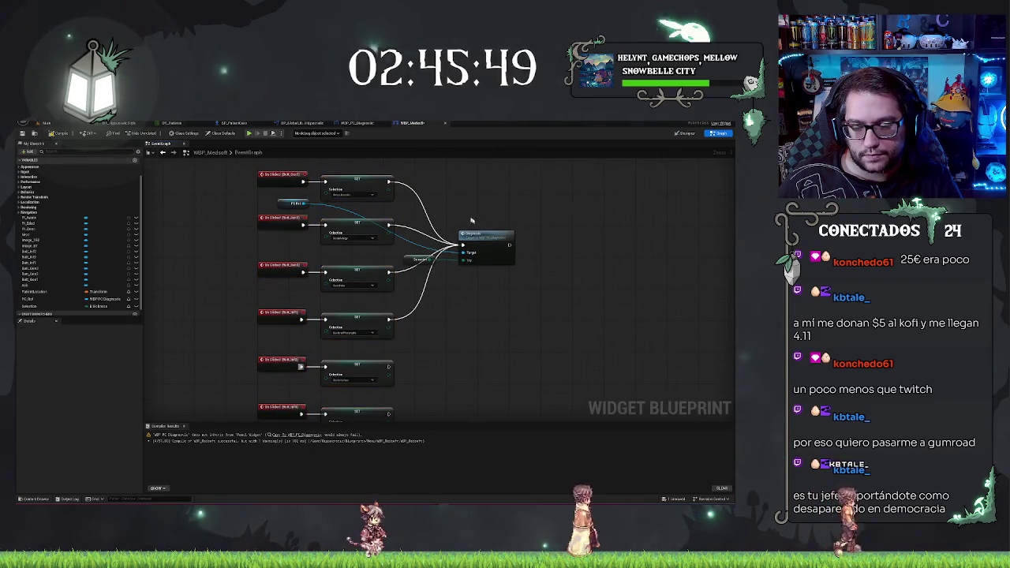
pyautogui.click(446, 310)
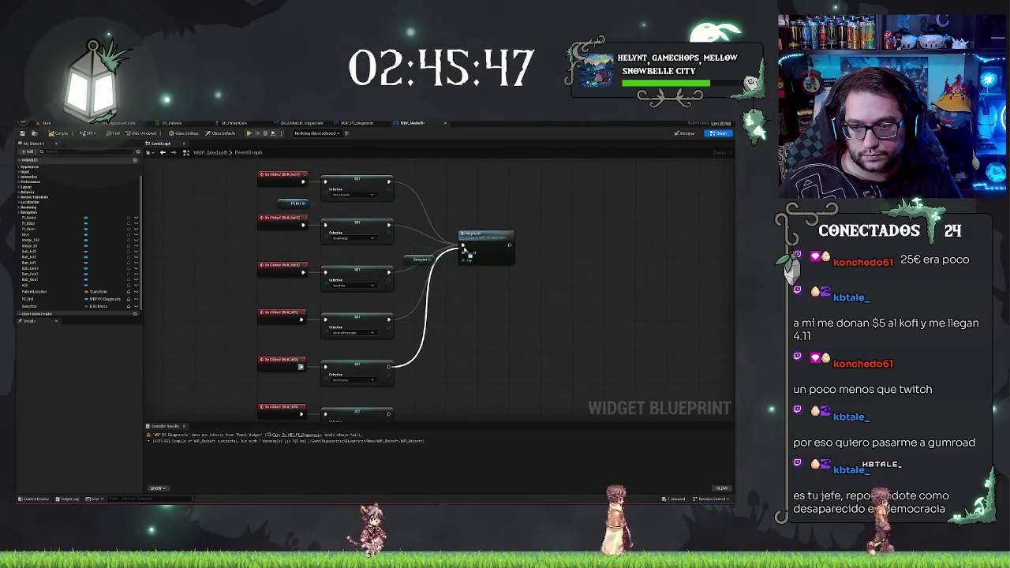
pyautogui.moveTo(387, 367)
pyautogui.mouseDown()
pyautogui.moveTo(474, 349)
pyautogui.moveTo(425, 270)
pyautogui.moveTo(430, 229)
pyautogui.moveTo(417, 163)
pyautogui.mouseUp()
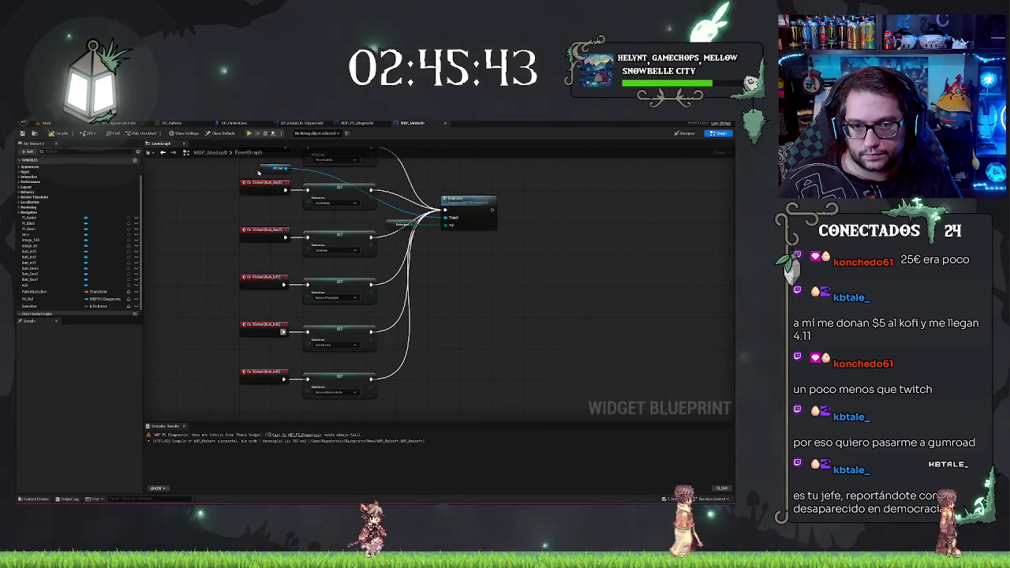
# Move the PC reference and Diagnostic call into place and hide the compiler results.
pyautogui.moveTo(278, 168); pyautogui.dragTo(500, 232)
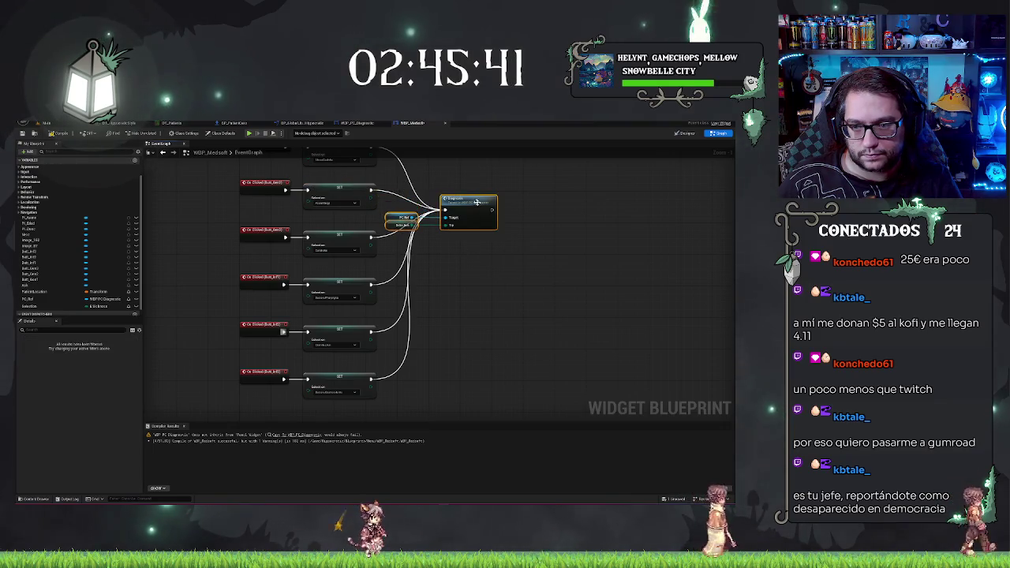
pyautogui.moveTo(471, 199)
pyautogui.mouseDown()
pyautogui.moveTo(492, 263)
pyautogui.moveTo(494, 234)
pyautogui.moveTo(494, 254)
pyautogui.mouseUp()
pyautogui.scroll(-2, 503, 245)
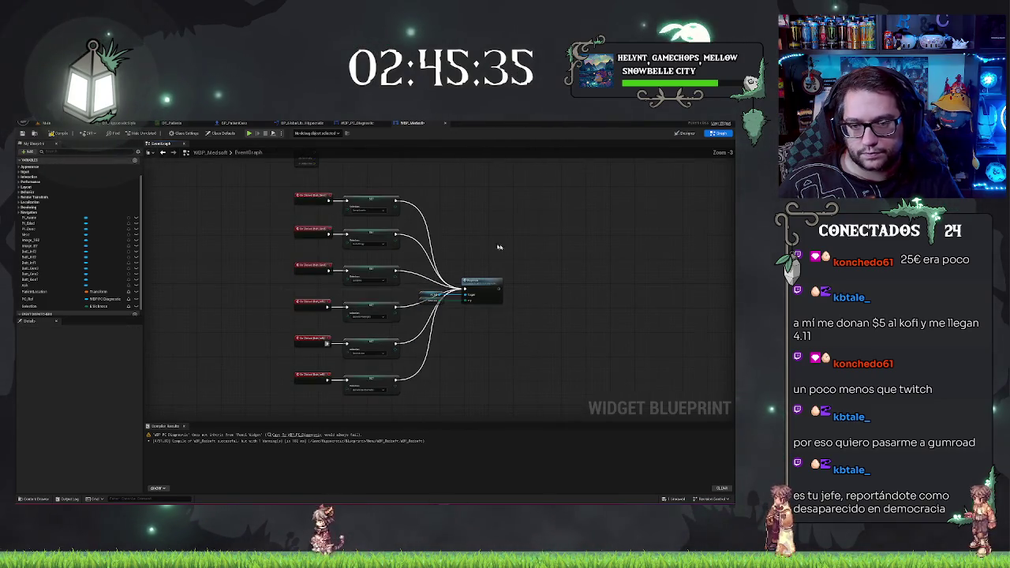
pyautogui.scroll(3, 249, 254)
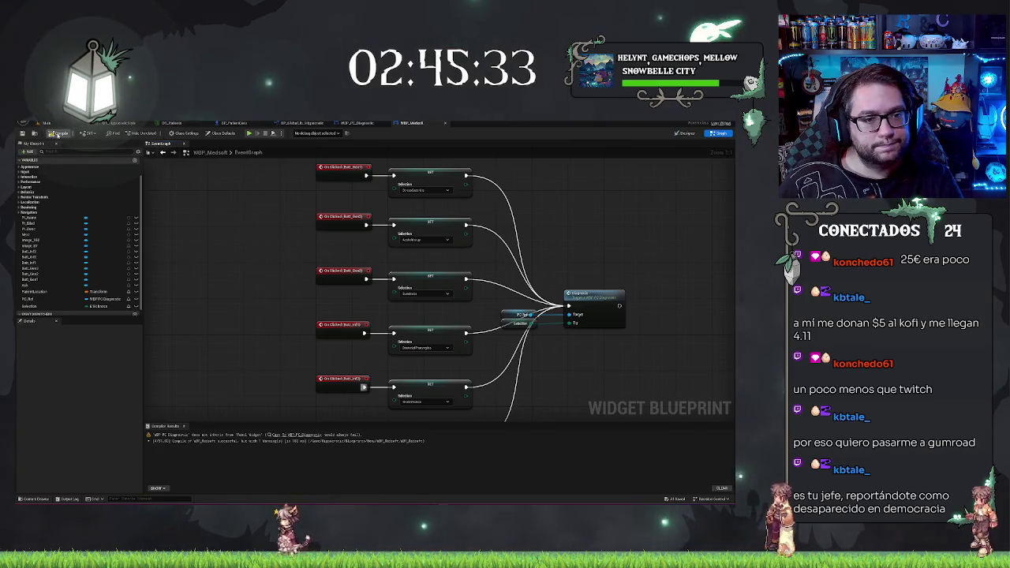
pyautogui.click(58, 133)
pyautogui.scroll(-1, 226, 247)
pyautogui.scroll(2, 315, 237)
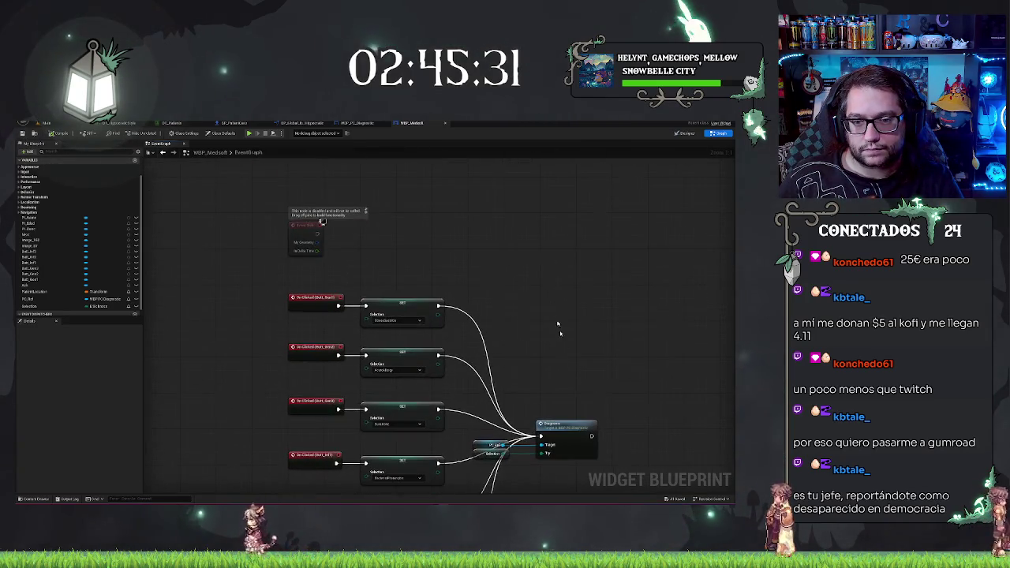
pyautogui.scroll(-1, 454, 240)
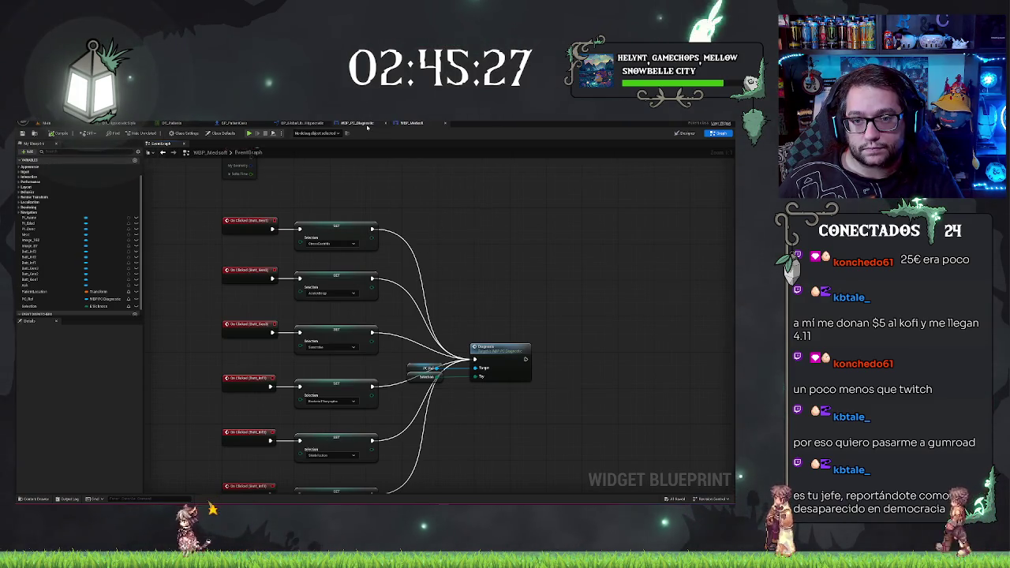
# Switch between the blueprint tabs, ending on the WBP_PC_Diagnostic graph.
pyautogui.click(365, 123)
pyautogui.click(242, 123)
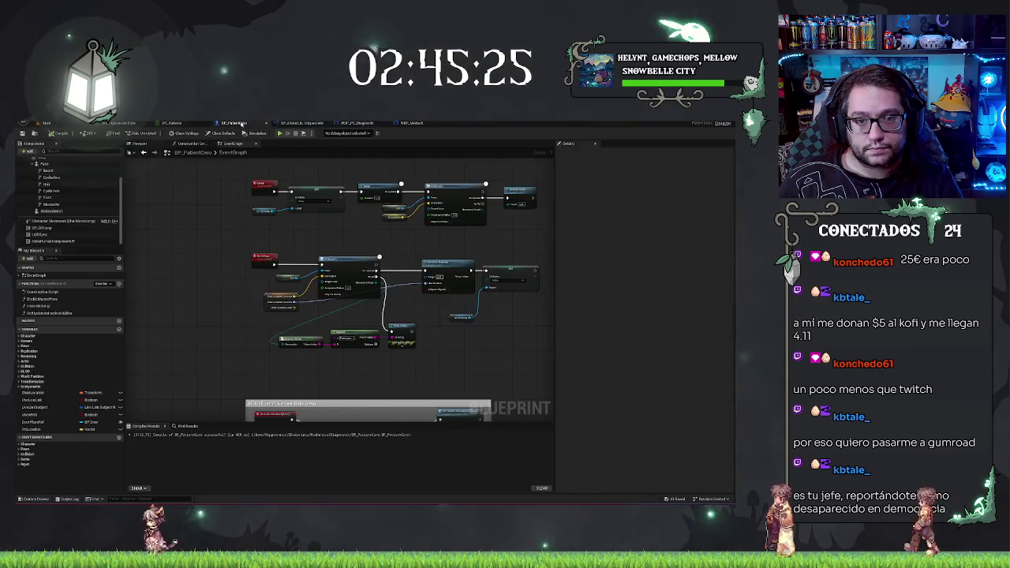
pyautogui.click(411, 123)
pyautogui.click(356, 124)
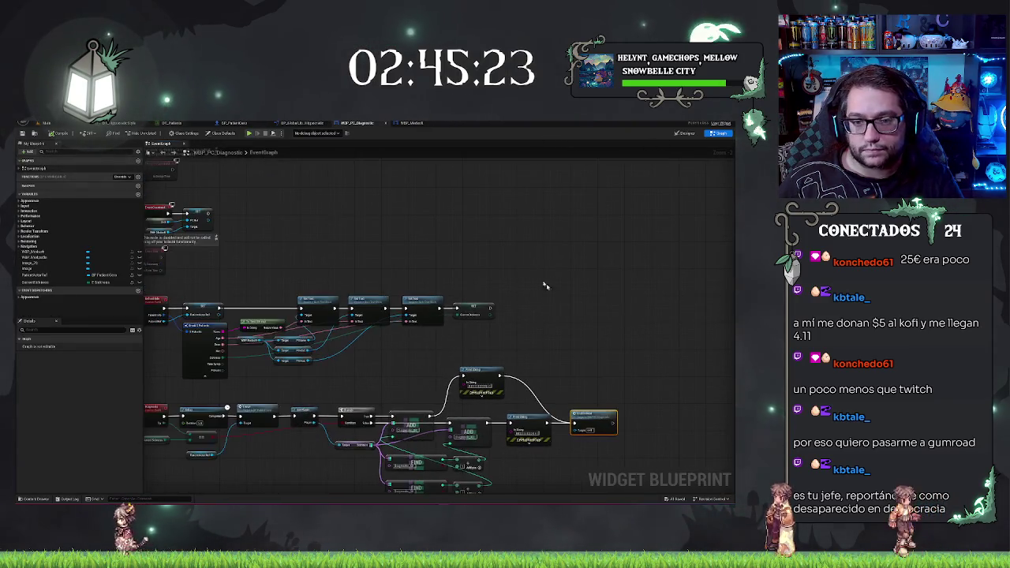
# Inspect WBP_PC_Diagnostic's FIND nodes, Diagnostic event, Delay and Set Text nodes.
pyautogui.scroll(4, 364, 222)
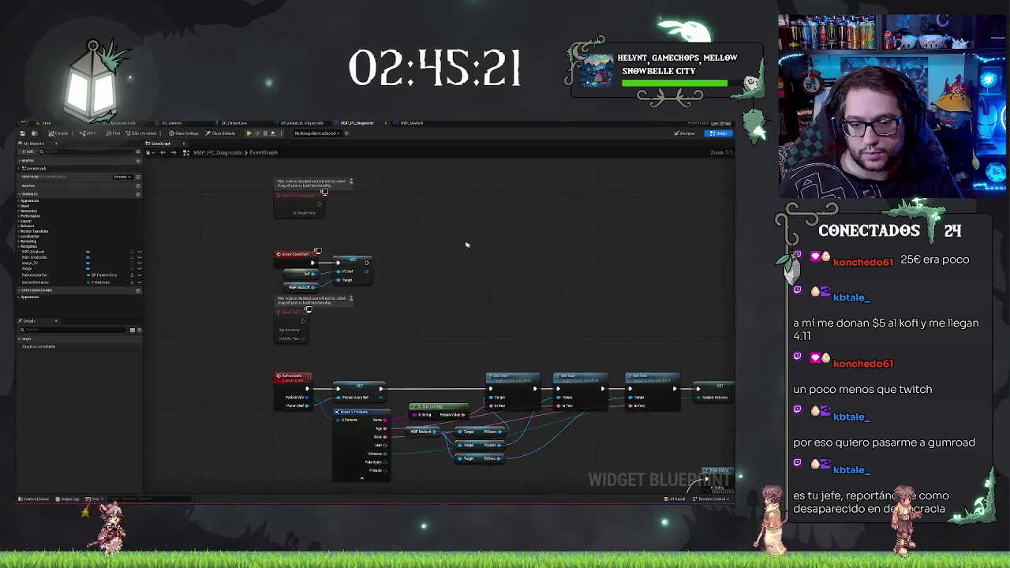
pyautogui.moveTo(629, 295); pyautogui.dragTo(537, 211)
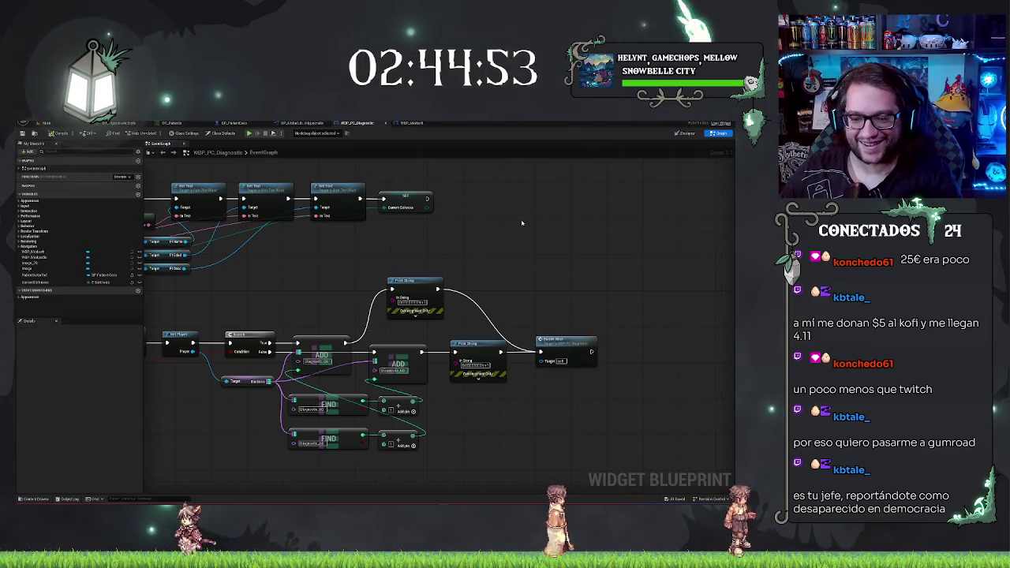
pyautogui.moveTo(455, 212); pyautogui.dragTo(540, 178)
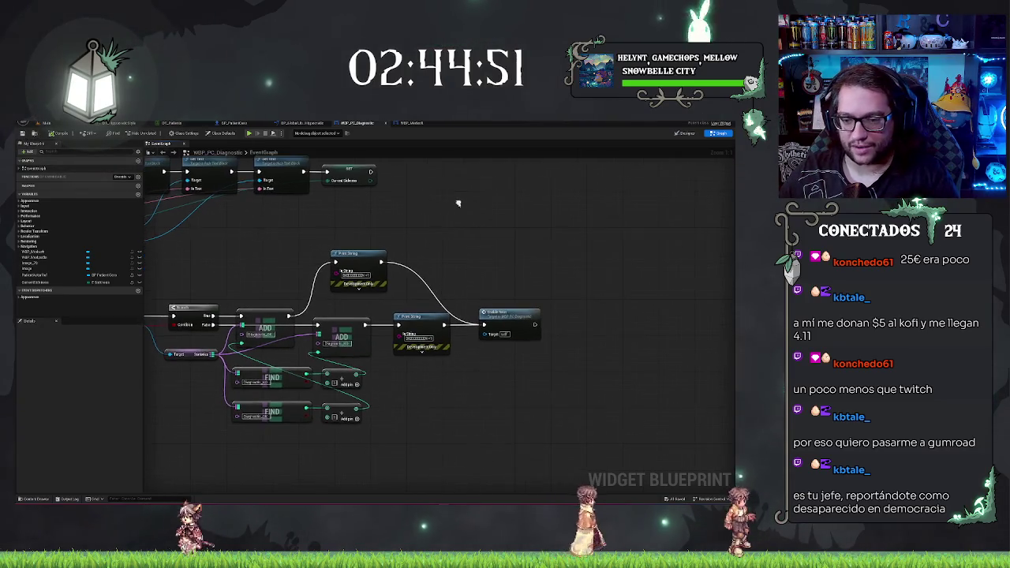
pyautogui.moveTo(489, 260); pyautogui.dragTo(536, 237)
pyautogui.moveTo(473, 299); pyautogui.dragTo(521, 276)
pyautogui.moveTo(376, 378)
pyautogui.mouseDown()
pyautogui.moveTo(422, 356)
pyautogui.moveTo(473, 282)
pyautogui.mouseUp()
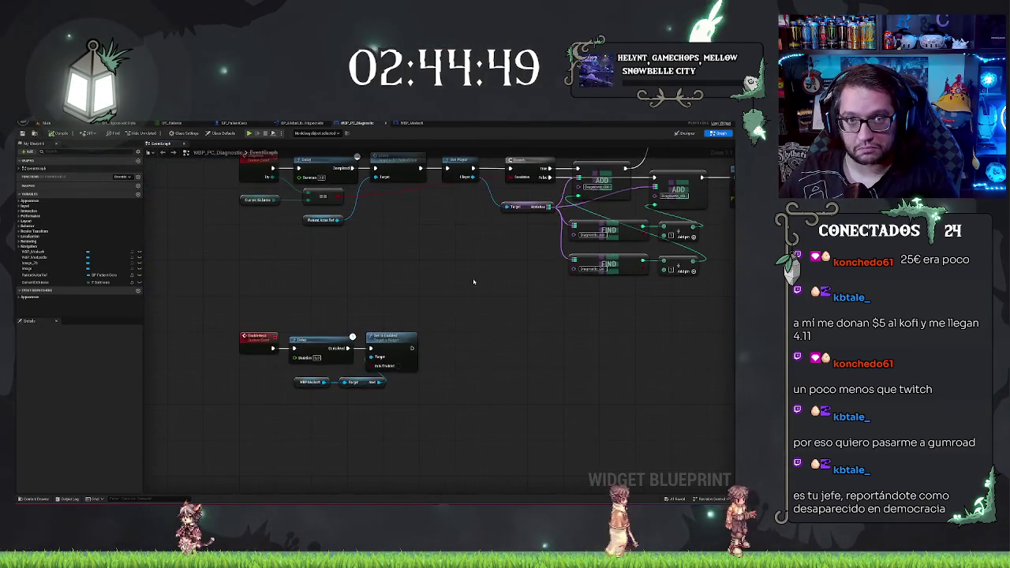
pyautogui.moveTo(485, 323); pyautogui.dragTo(482, 353)
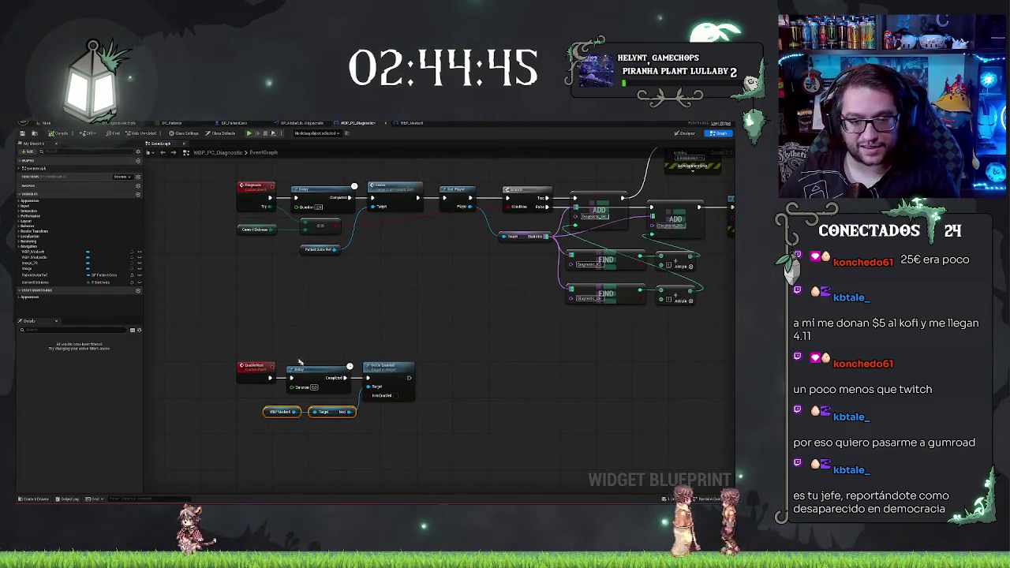
pyautogui.moveTo(466, 356)
pyautogui.mouseDown()
pyautogui.moveTo(389, 397)
pyautogui.moveTo(367, 426)
pyautogui.mouseUp()
pyautogui.moveTo(496, 204)
pyautogui.mouseDown()
pyautogui.moveTo(454, 259)
pyautogui.moveTo(469, 250)
pyautogui.mouseUp()
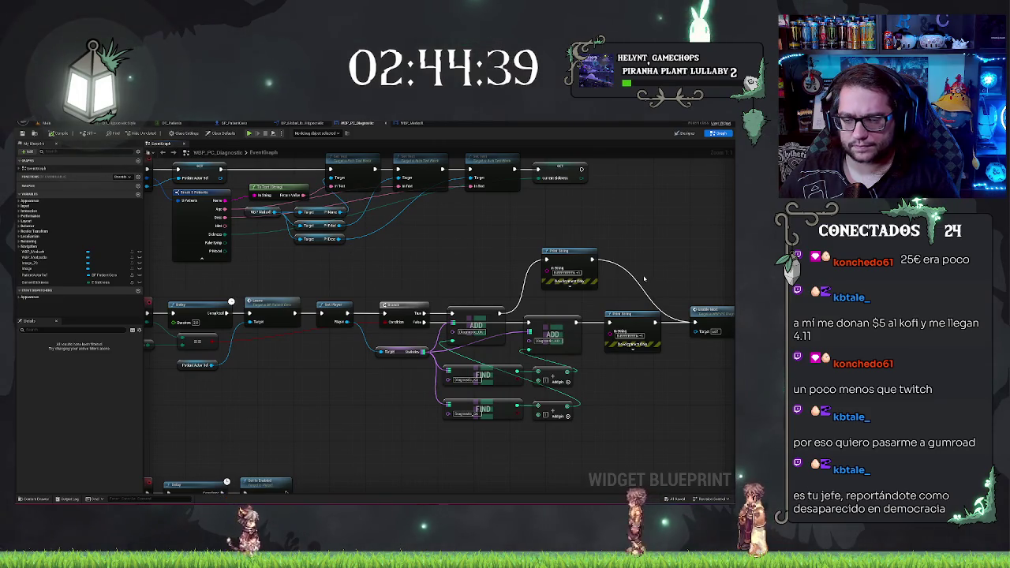
# Bring the patient blueprint's AI MoveTo nodes into view.
pyautogui.click(234, 123)
pyautogui.moveTo(552, 260)
pyautogui.mouseDown()
pyautogui.moveTo(426, 277)
pyautogui.moveTo(441, 235)
pyautogui.mouseUp()
pyautogui.scroll(1, 442, 234)
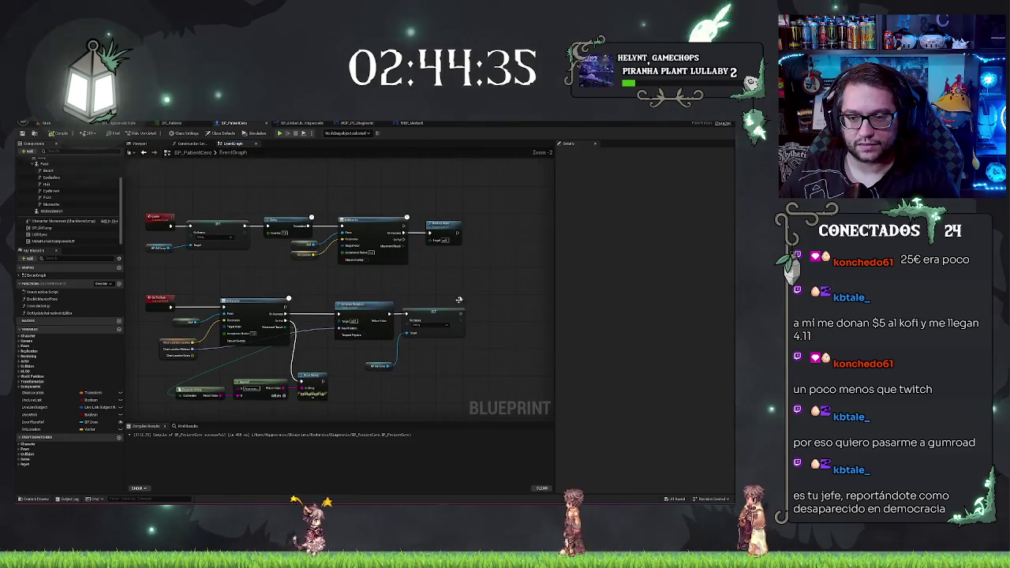
# Wire a Print String onto AI MoveTo's On Success path, then go back to the level.
pyautogui.moveTo(379, 226); pyautogui.dragTo(395, 185)
pyautogui.write('print')
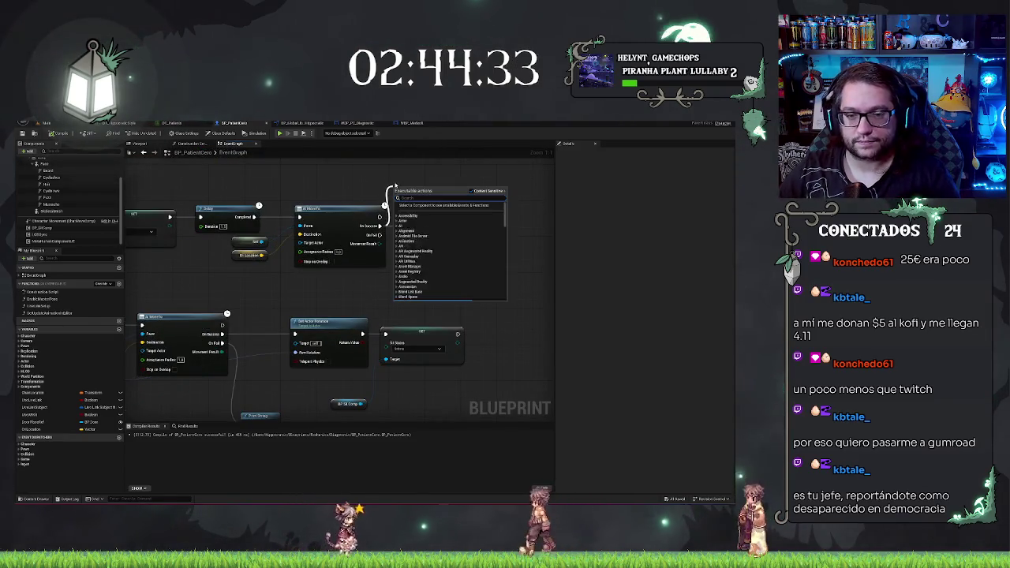
pyautogui.click(418, 210)
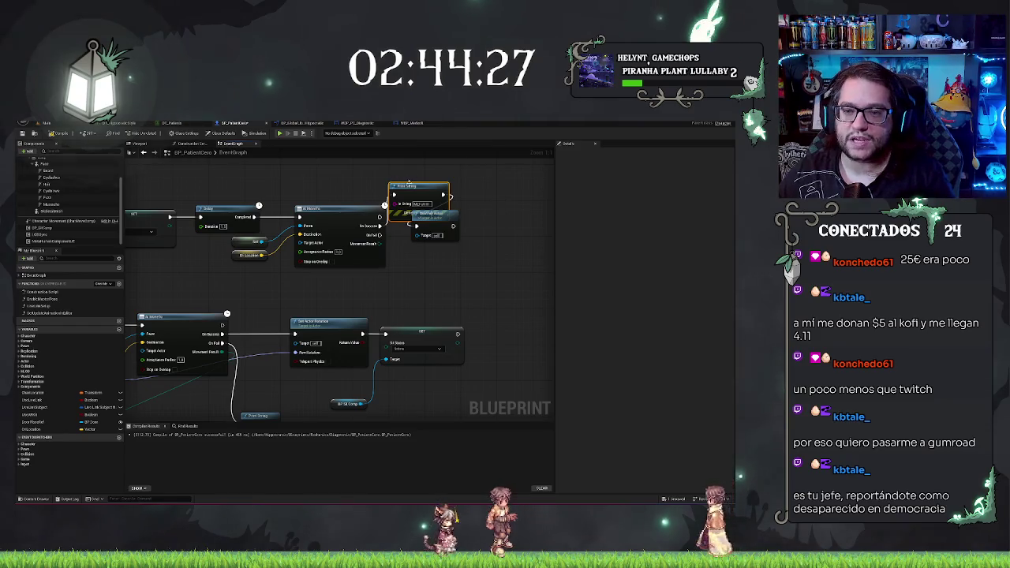
pyautogui.moveTo(411, 186); pyautogui.dragTo(401, 160)
pyautogui.click(411, 190)
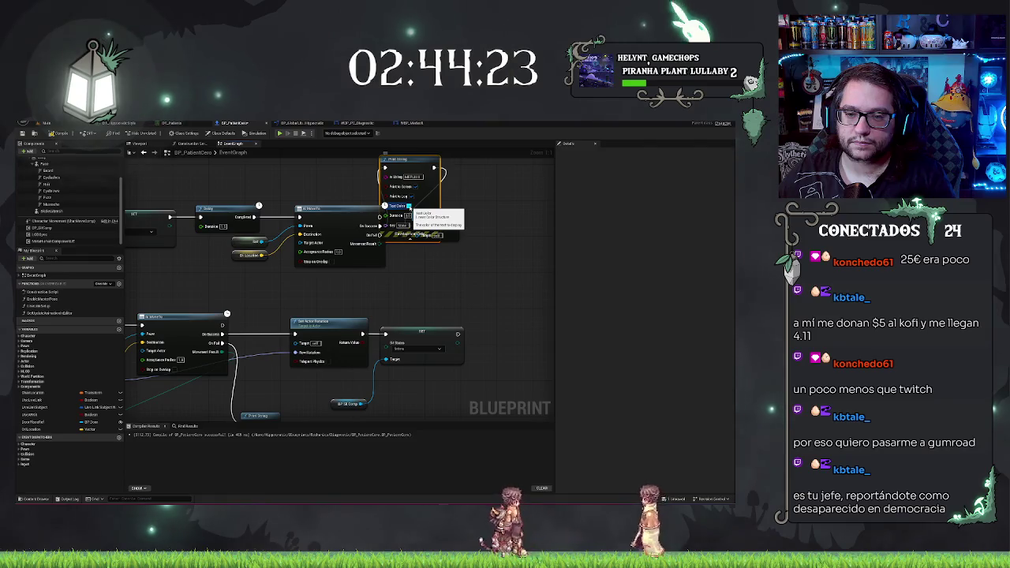
pyautogui.click(410, 236)
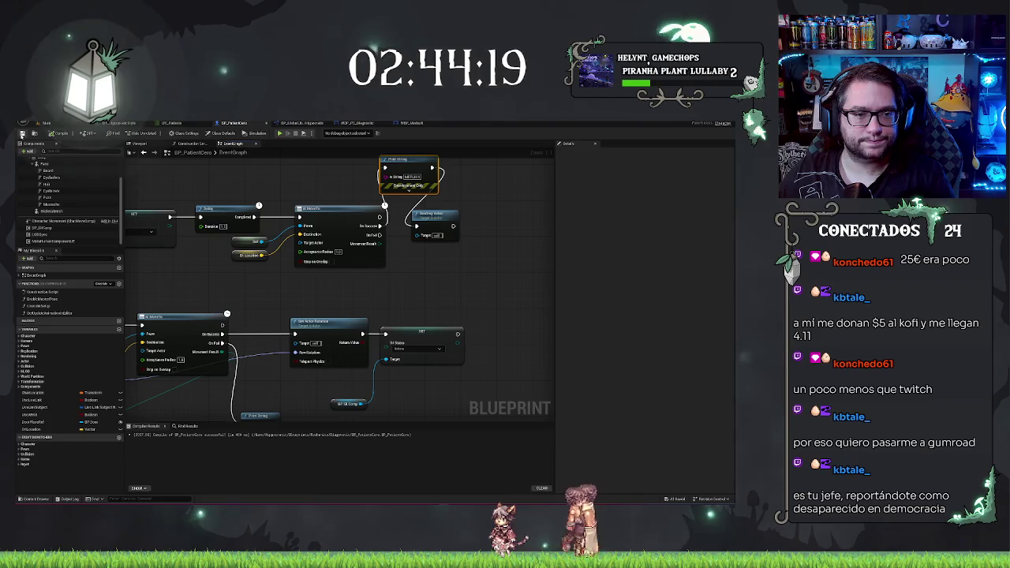
pyautogui.click(52, 123)
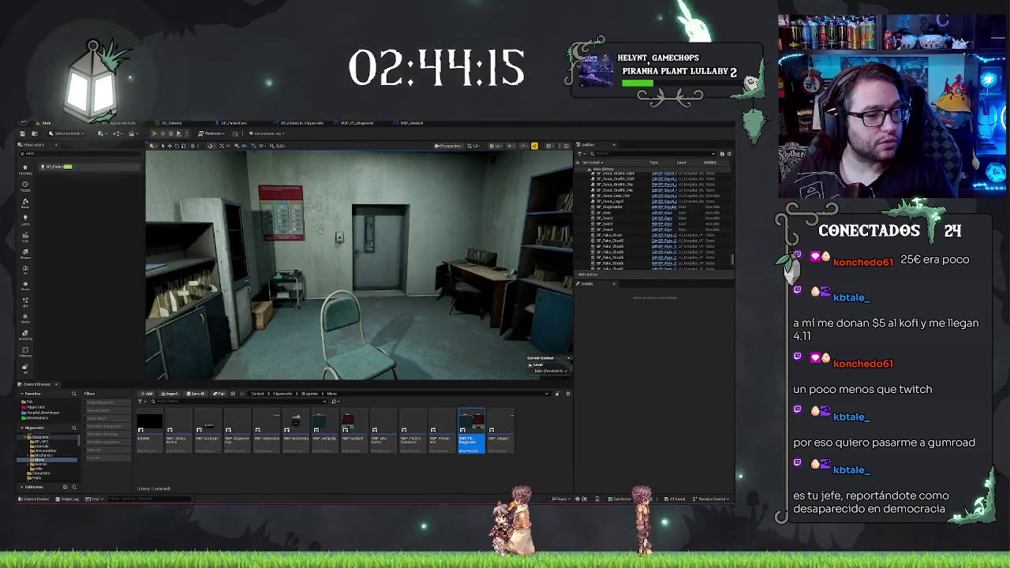
# Run a brief play session, then bring up the BP_PatientCero graph.
pyautogui.hotkey('alt', 'p')
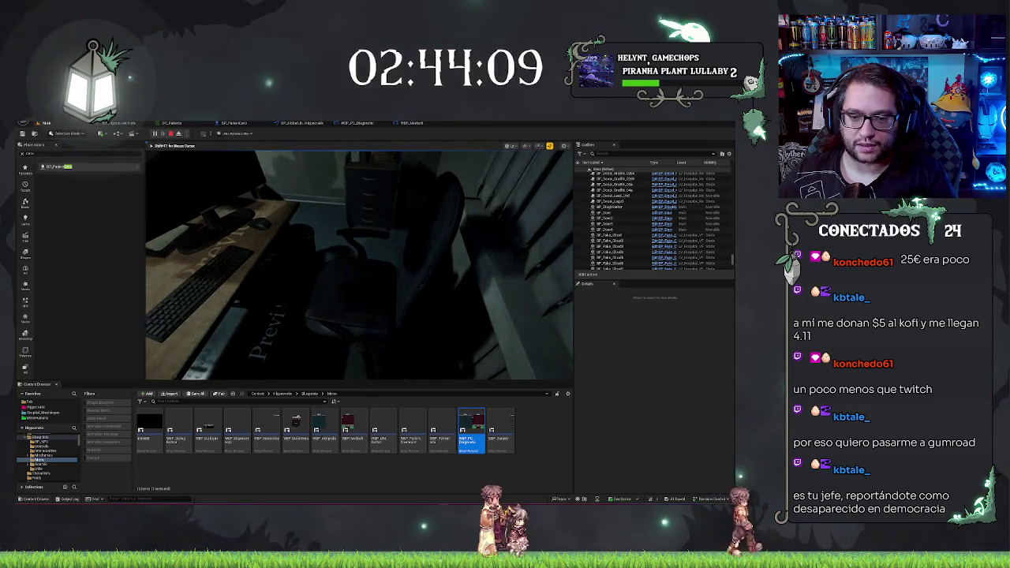
pyautogui.press('Escape')
pyautogui.click(244, 124)
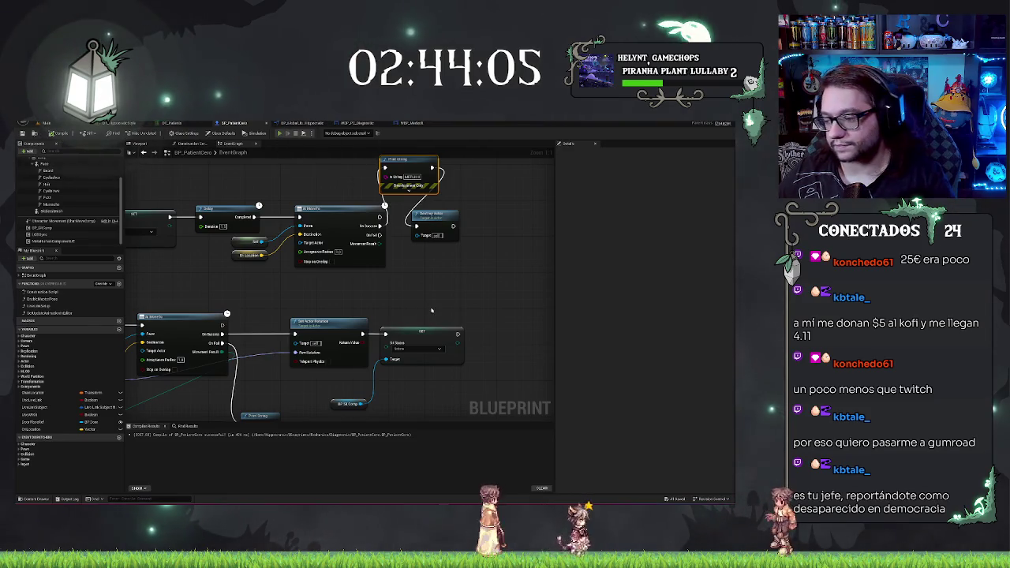
# Play-test again, viewing Medpedia's General Medicine entries, then stop the session.
pyautogui.hotkey('alt', 'p')
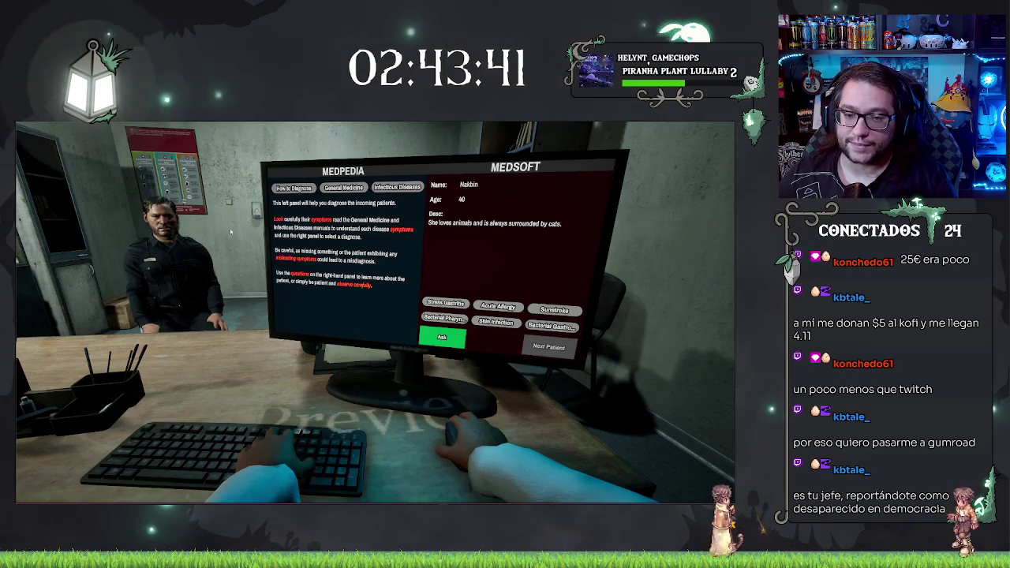
pyautogui.click(342, 187)
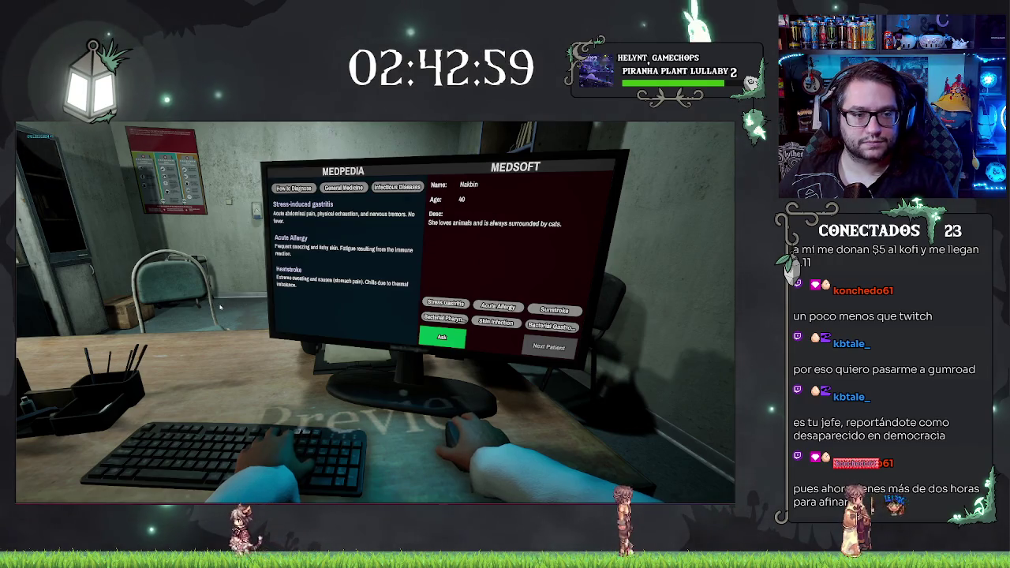
pyautogui.hotkey('alt', 'Tab')
pyautogui.press('Escape')
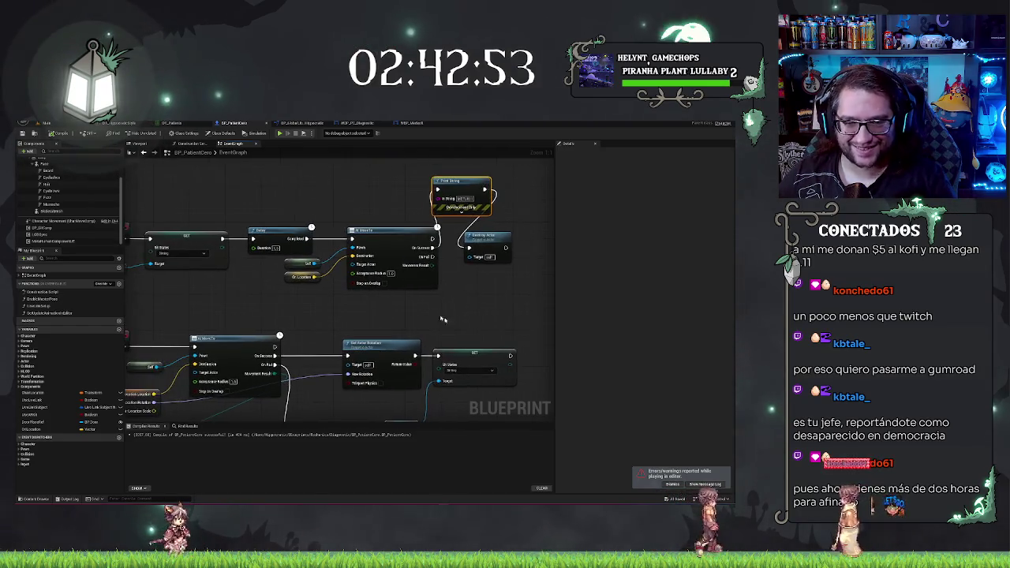
# Go to the WBP_PC_Diagnostic graph and select the Patient Actor Ref variable.
pyautogui.click(46, 123)
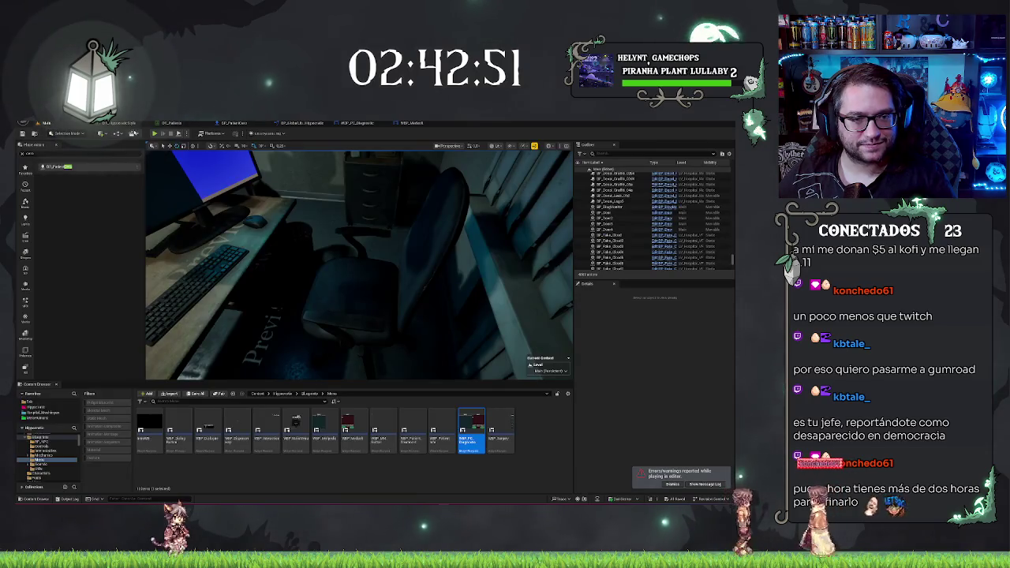
pyautogui.click(411, 123)
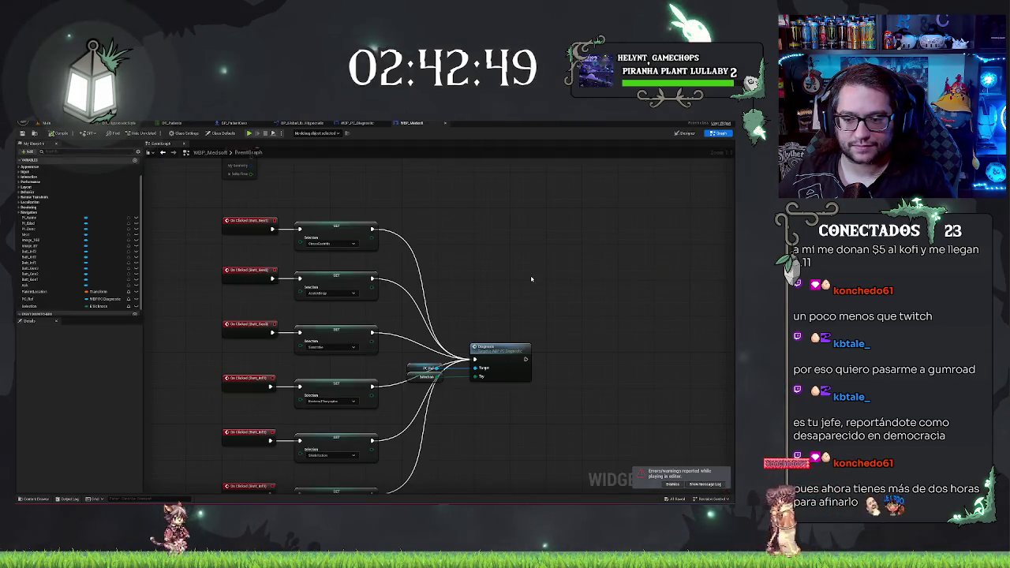
pyautogui.click(357, 123)
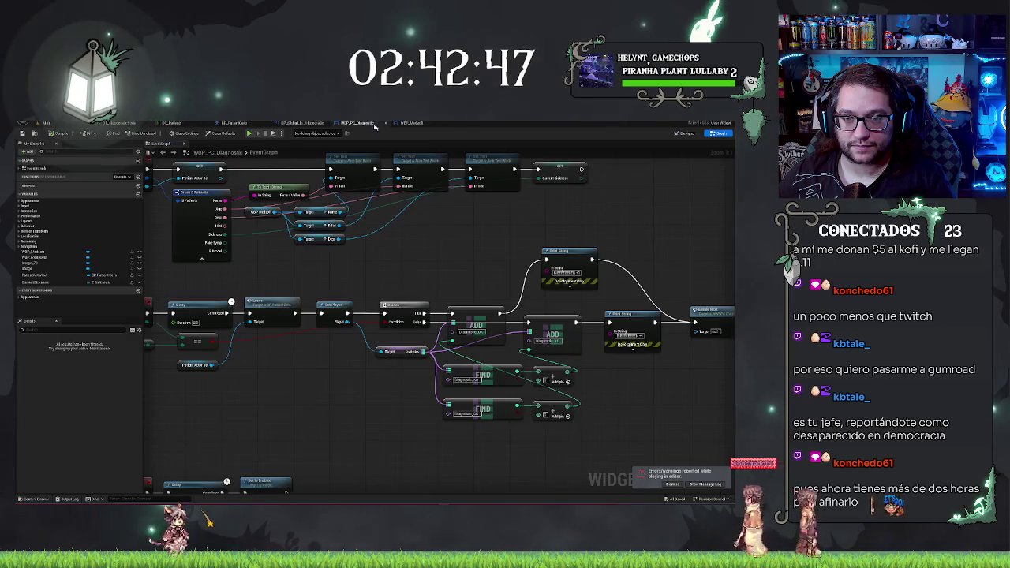
pyautogui.moveTo(532, 273)
pyautogui.mouseDown()
pyautogui.moveTo(599, 243)
pyautogui.moveTo(772, 229)
pyautogui.mouseUp()
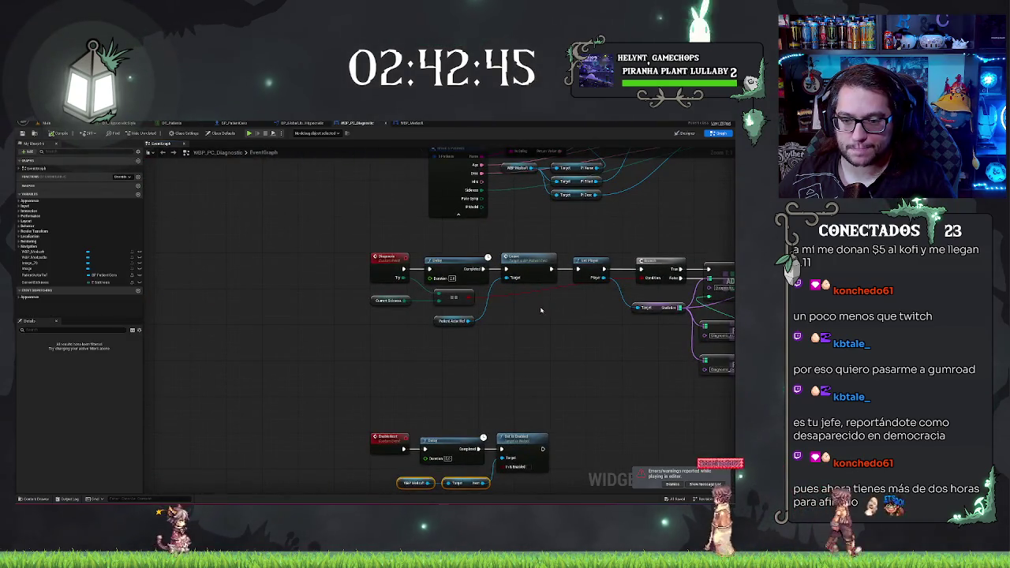
pyautogui.click(36, 275)
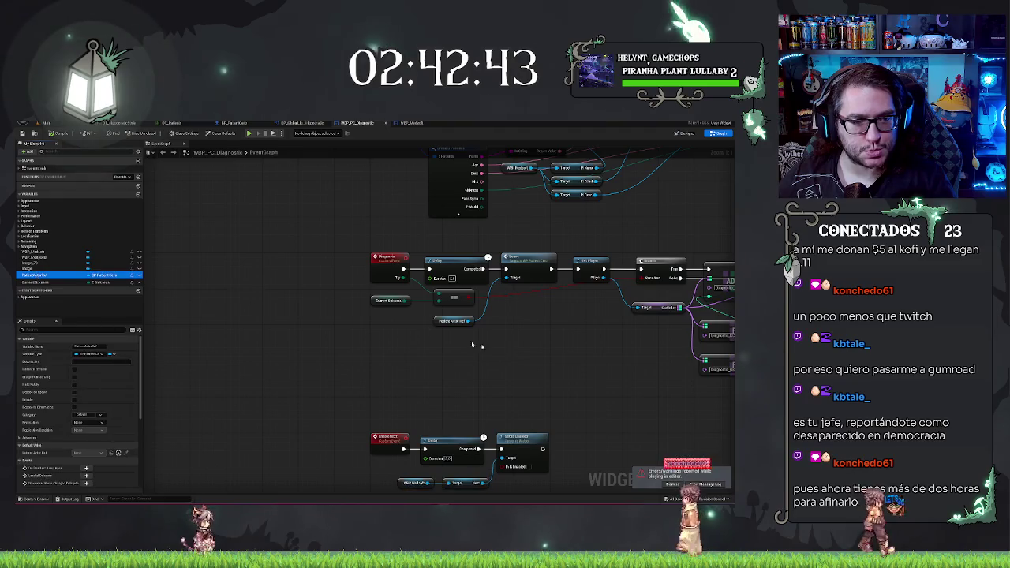
pyautogui.moveTo(516, 342); pyautogui.dragTo(360, 351)
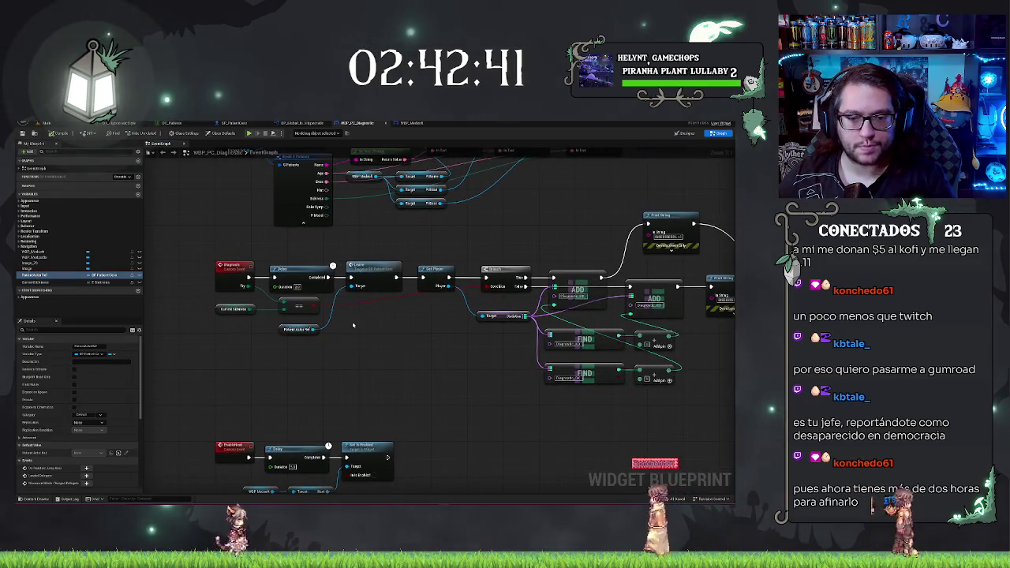
# List all Patient Actor Ref references and jump to its SET node.
pyautogui.rightClick(43, 278)
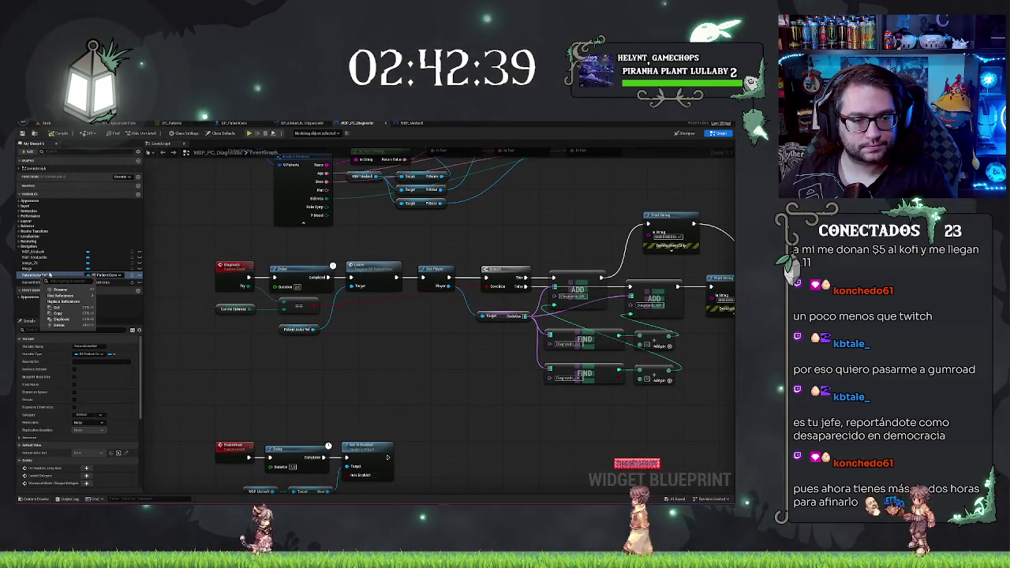
pyautogui.click(110, 302)
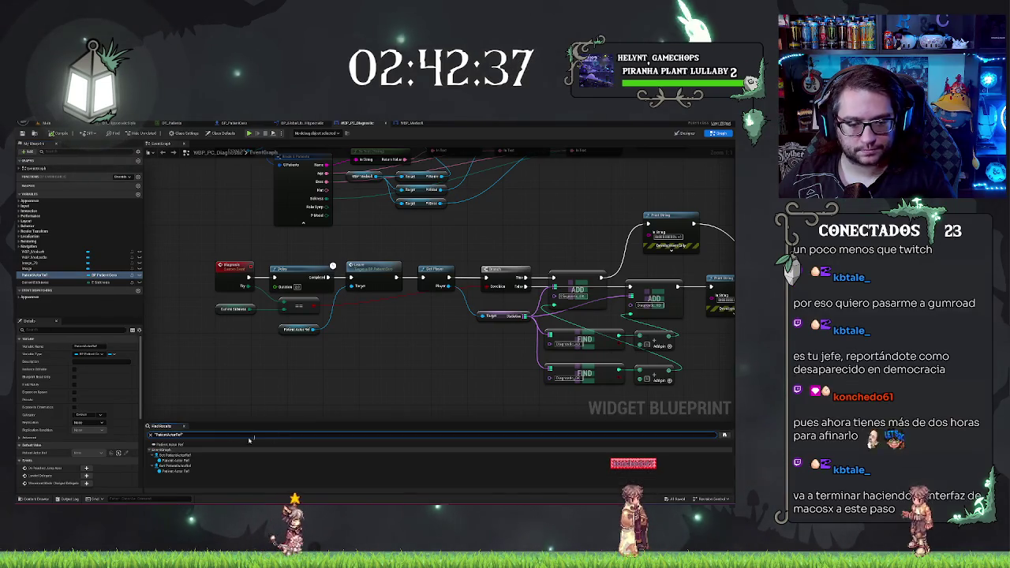
pyautogui.click(177, 455)
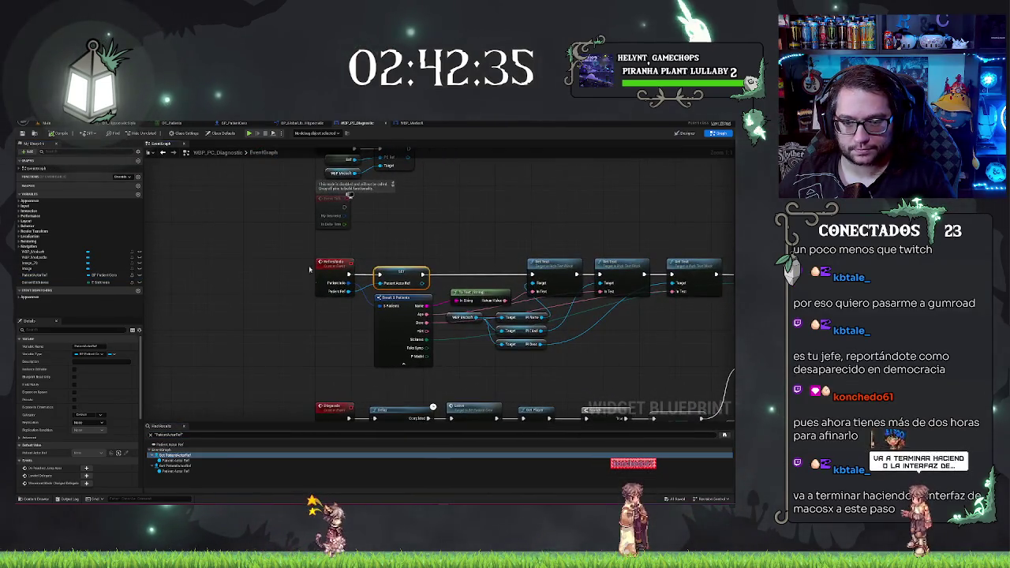
pyautogui.moveTo(509, 264); pyautogui.dragTo(465, 183)
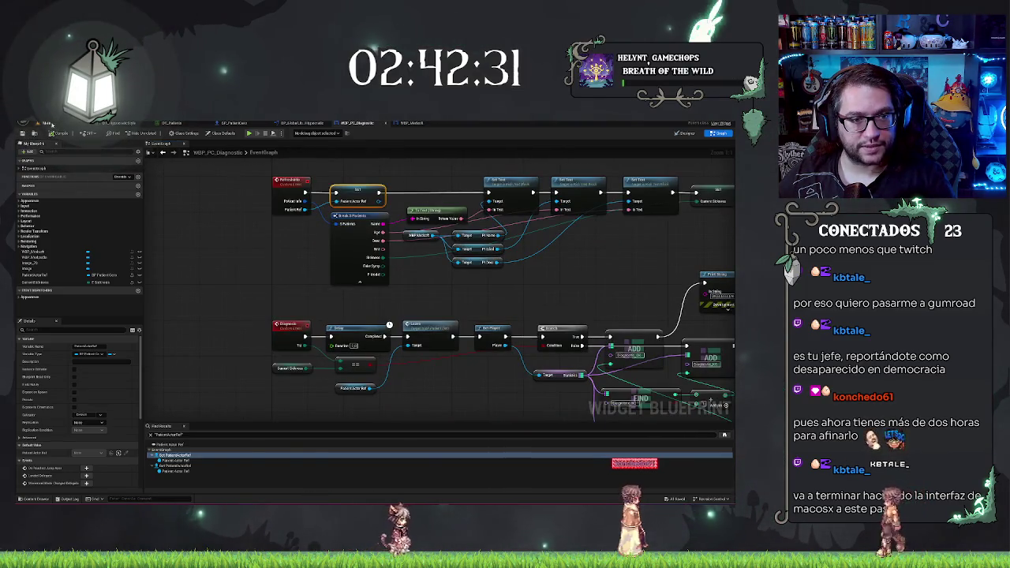
pyautogui.click(46, 123)
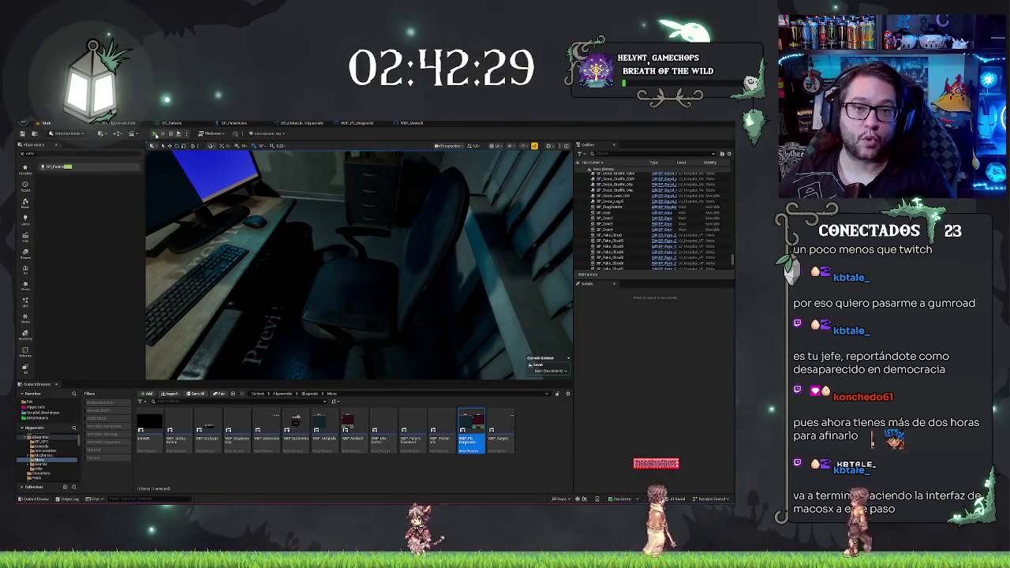
# Play-test the level's Medsoft diagnosis screen with a new patient, then stop the session.
pyautogui.click(156, 133)
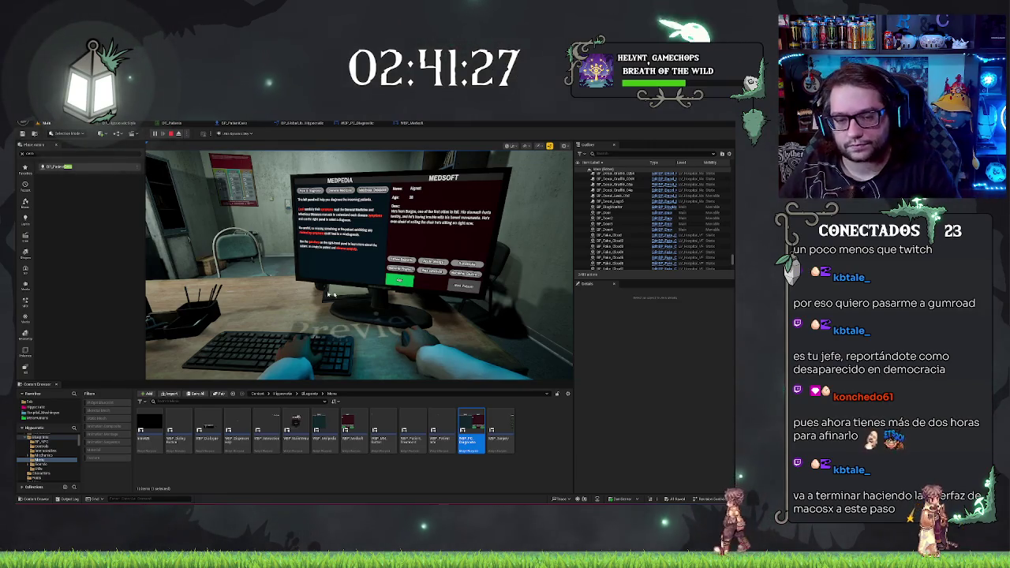
pyautogui.press('Escape')
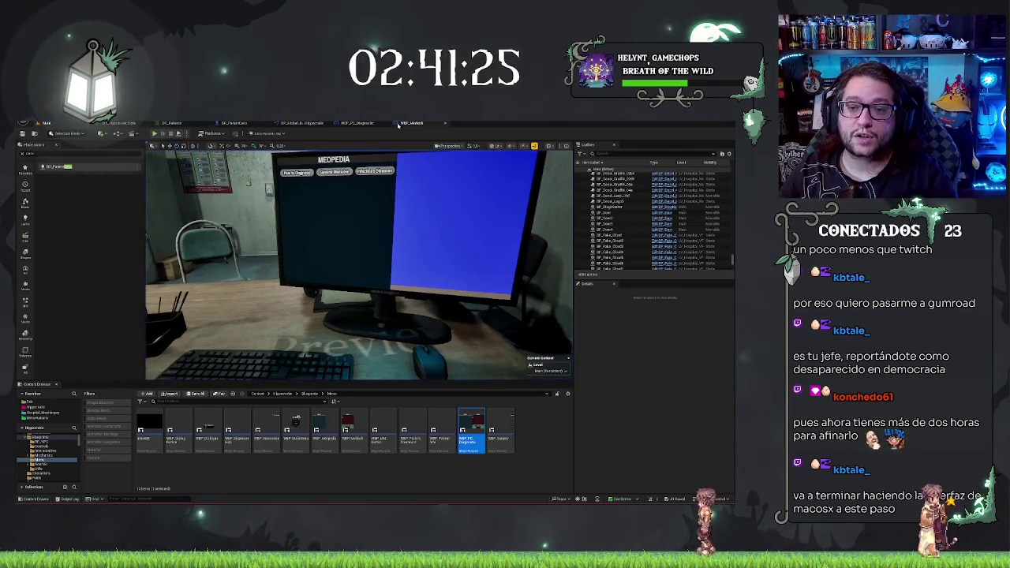
# Review the WBP_Medsoft and WBP_PC_Diagnostic event graphs, then go back to the Main level tab.
pyautogui.click(404, 124)
pyautogui.scroll(-5, 413, 195)
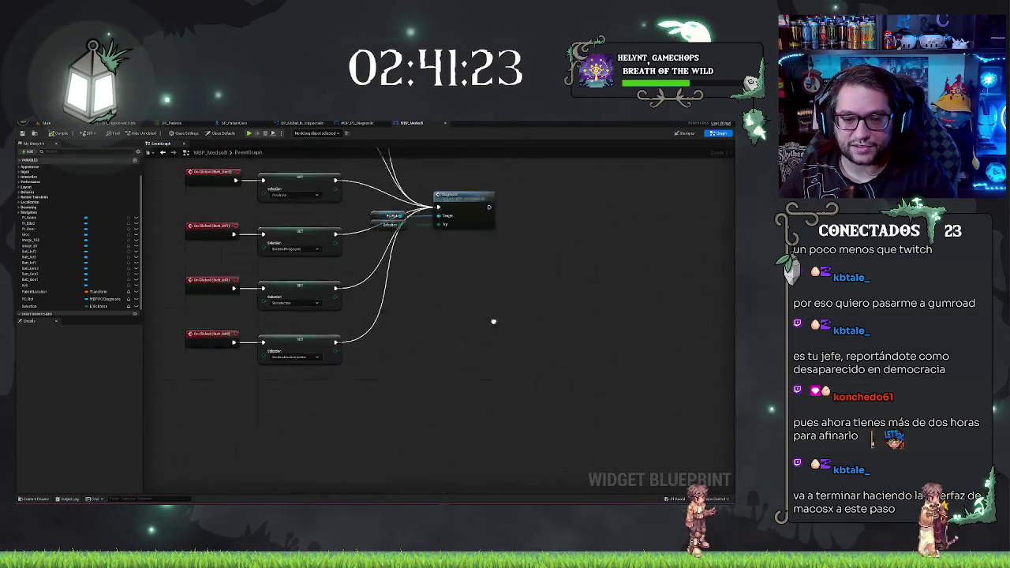
pyautogui.scroll(3, 343, 235)
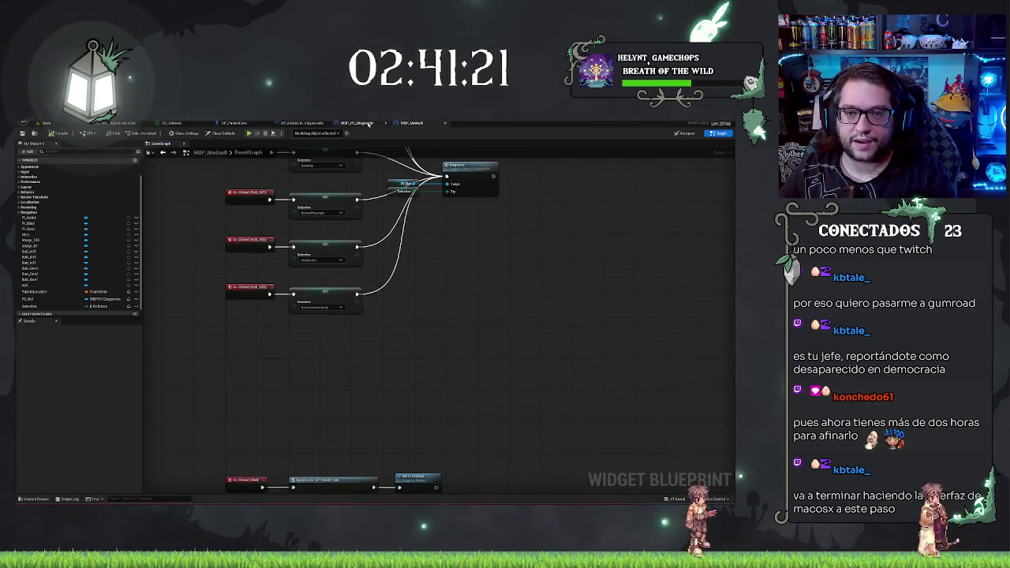
pyautogui.click(367, 123)
pyautogui.scroll(-5, 430, 306)
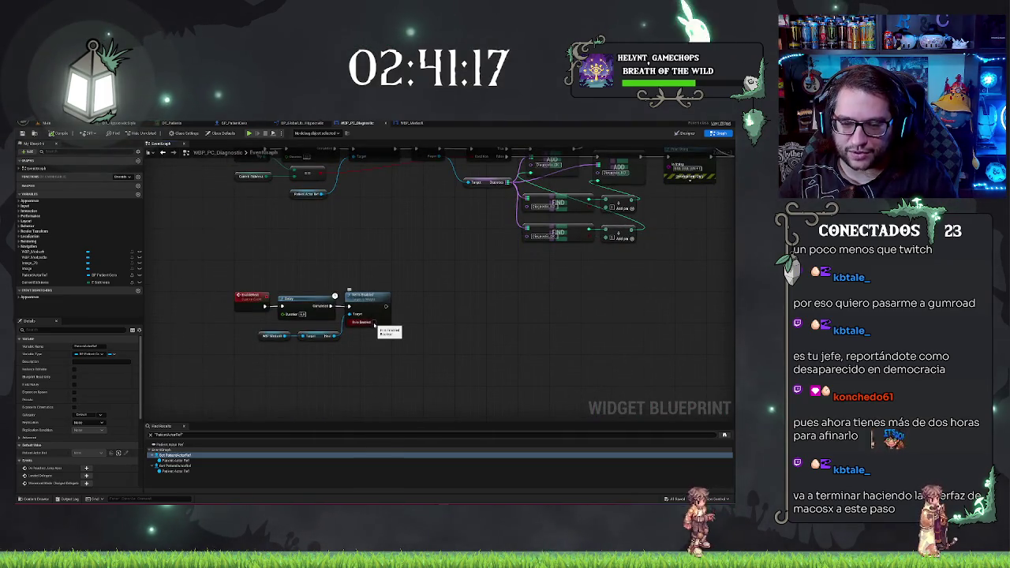
pyautogui.click(268, 229)
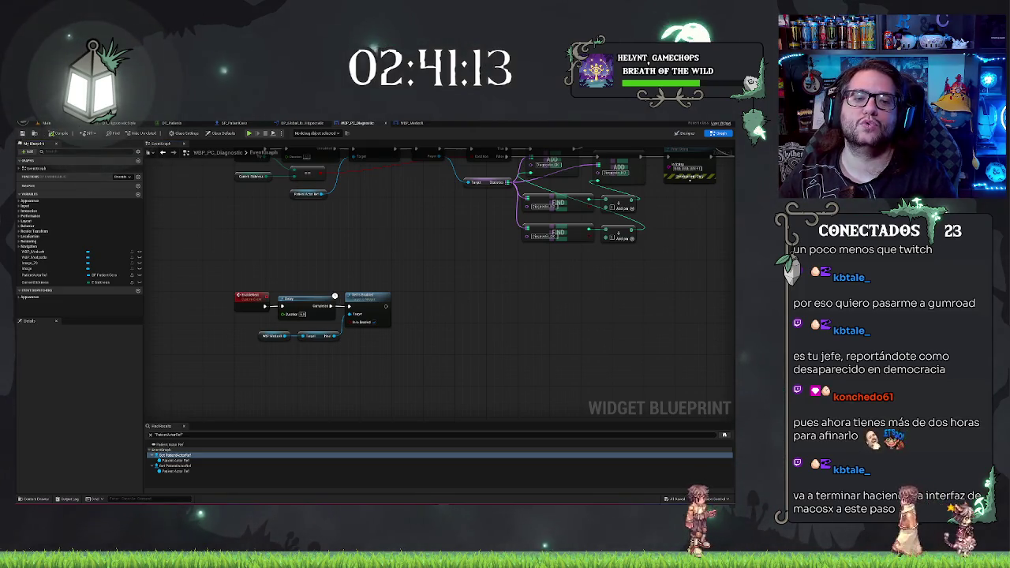
pyautogui.click(67, 124)
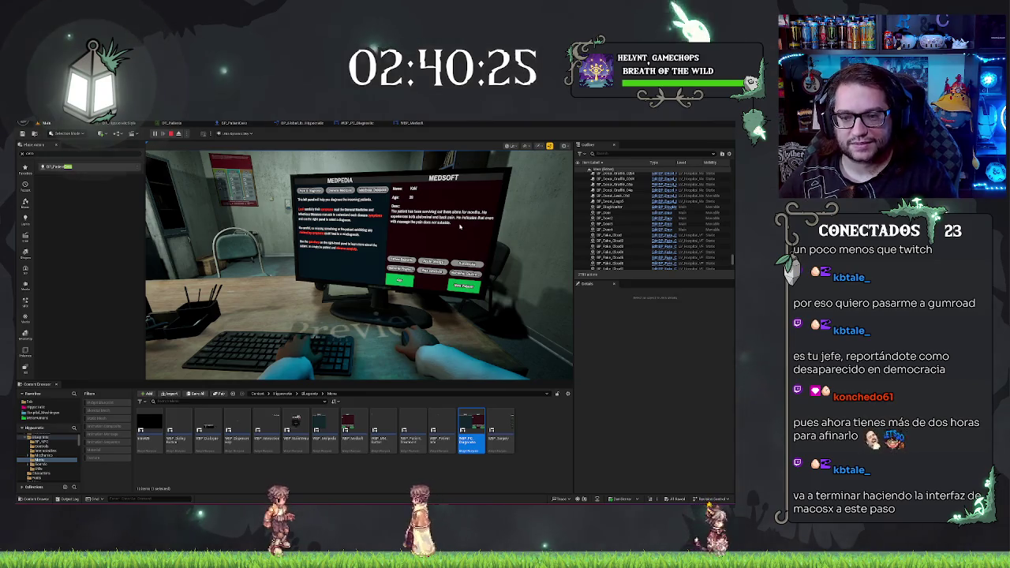
# Stop the play session and recheck WBP_Medsoft's Spawn Actor chain and WBP_PC_Diagnostic's graph.
pyautogui.press('Escape')
pyautogui.click(412, 123)
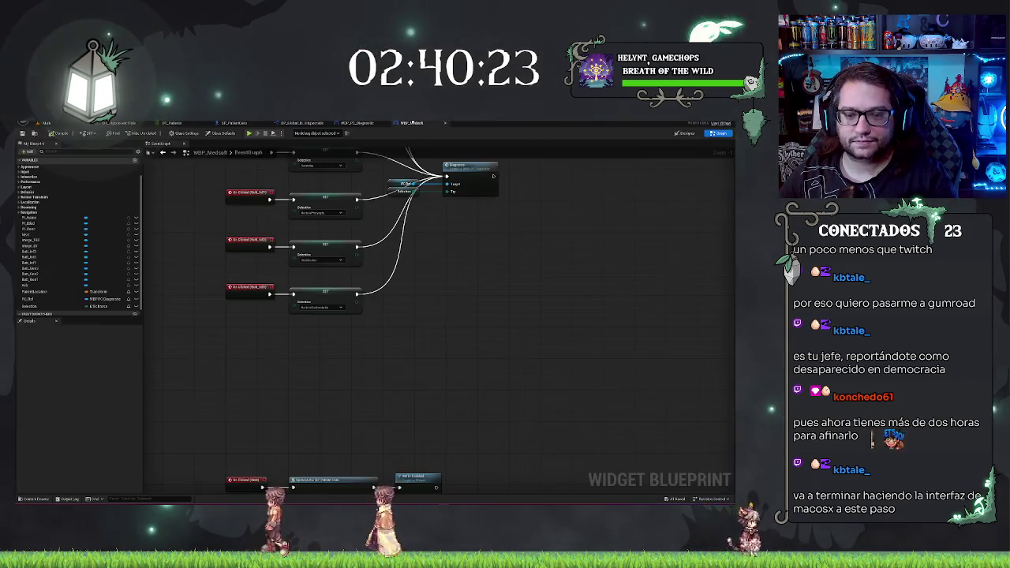
pyautogui.moveTo(337, 377); pyautogui.dragTo(332, 276)
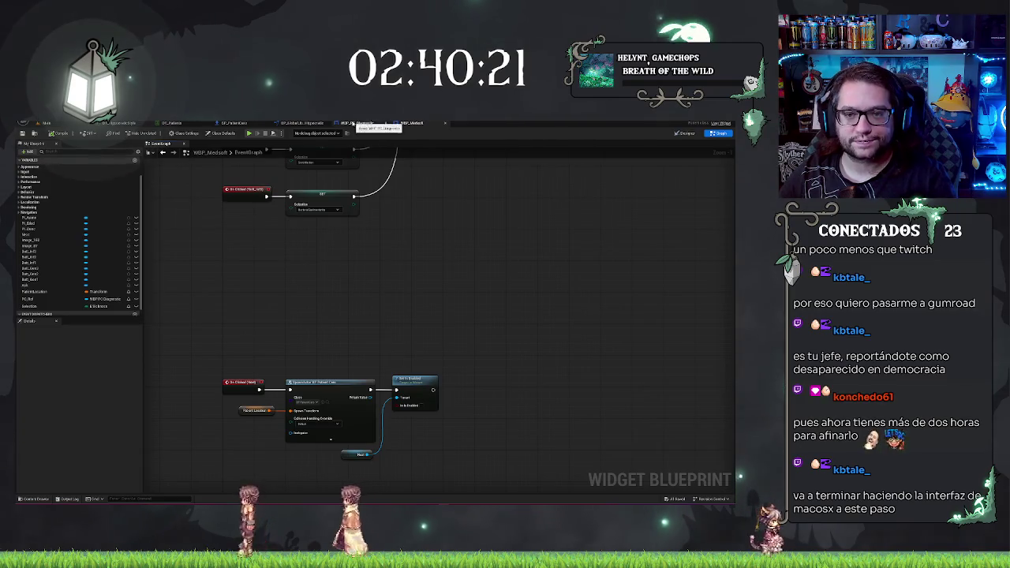
pyautogui.click(353, 123)
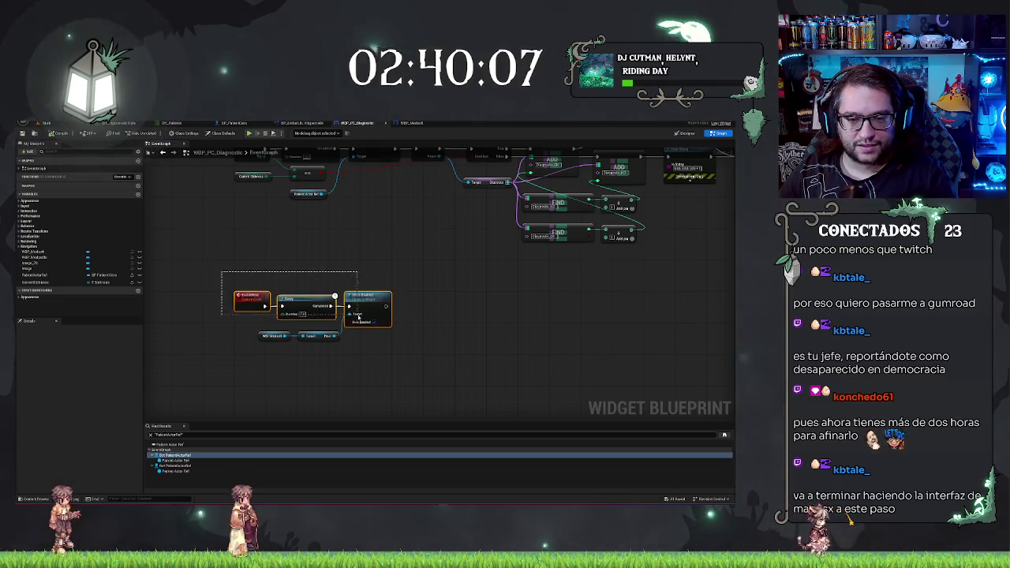
pyautogui.click(46, 122)
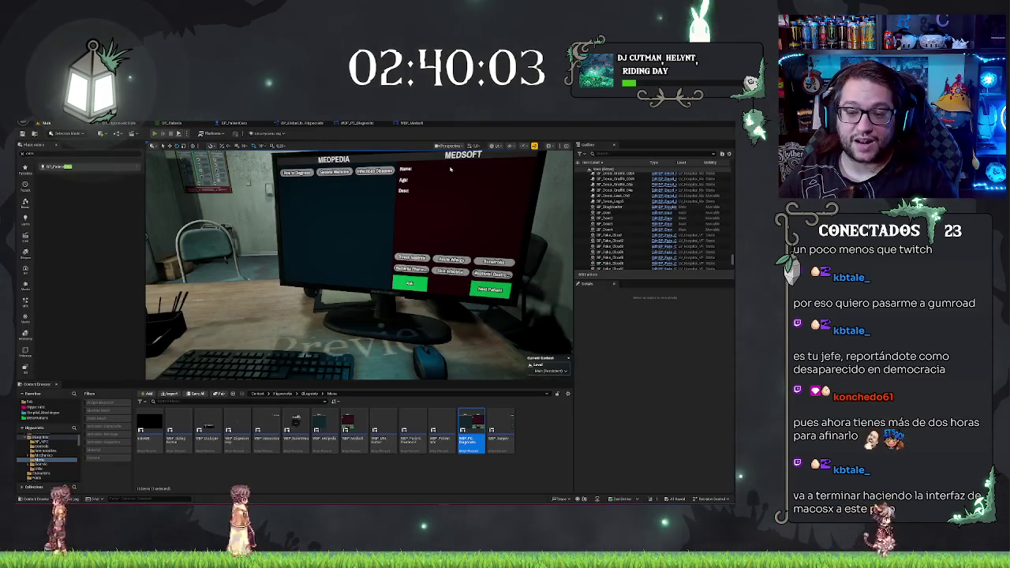
# Start a new play session and exit the Medsoft computer back to the office room.
pyautogui.hotkey('alt', 'p')
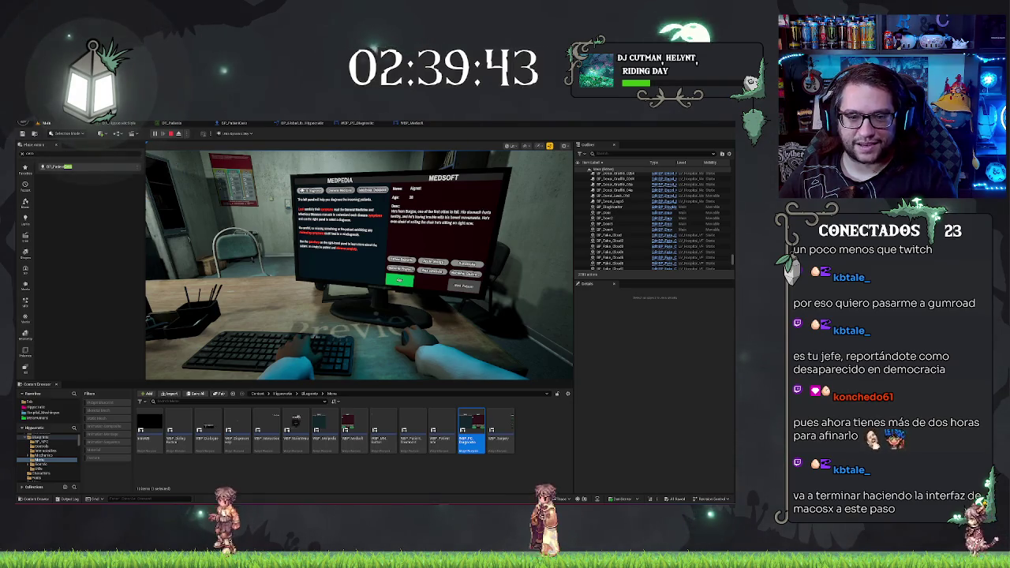
pyautogui.click(331, 212)
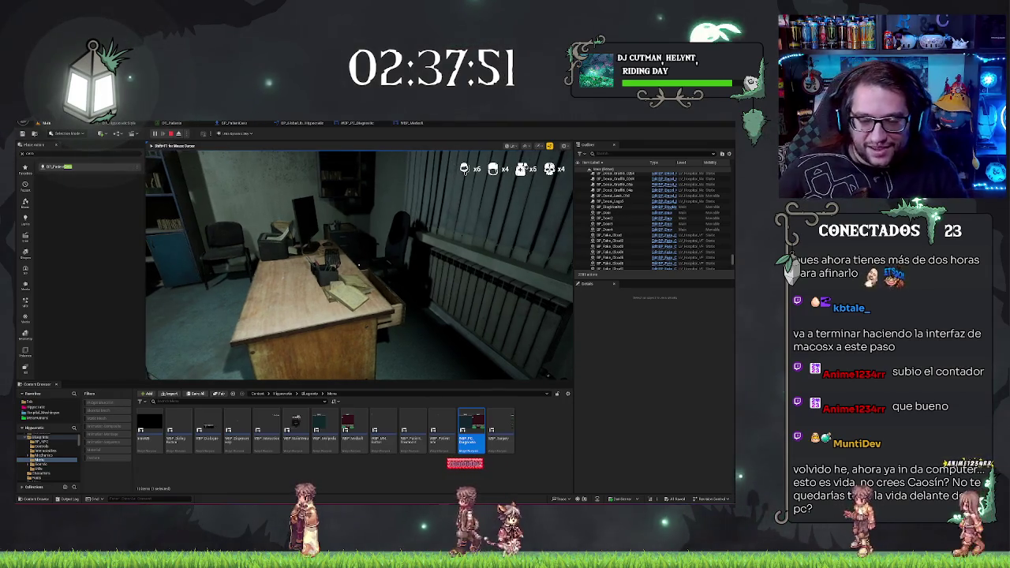
# Walk the player up to the desk to bring up the Medsoft patient screen.
pyautogui.press('w')
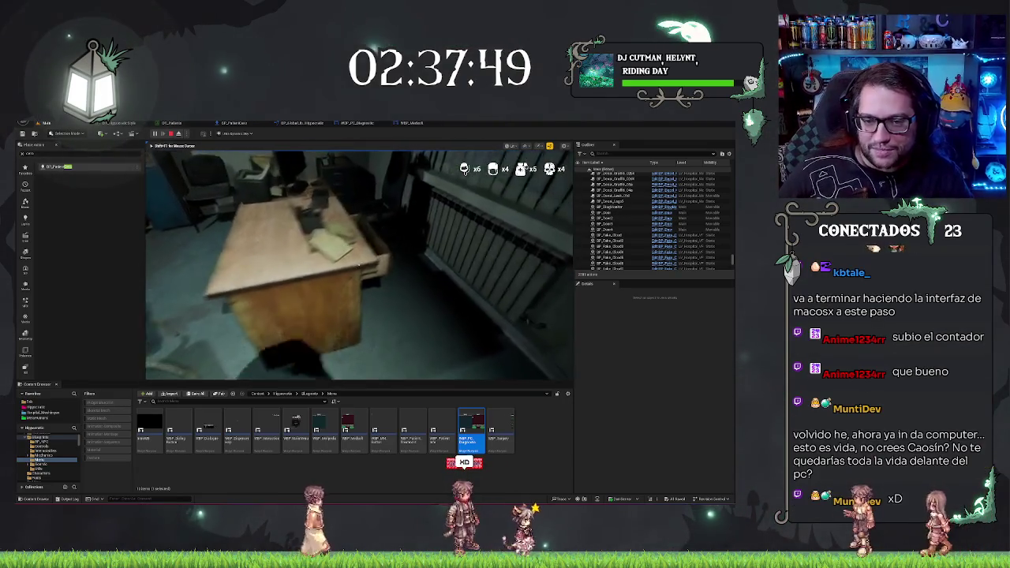
pyautogui.press('w')
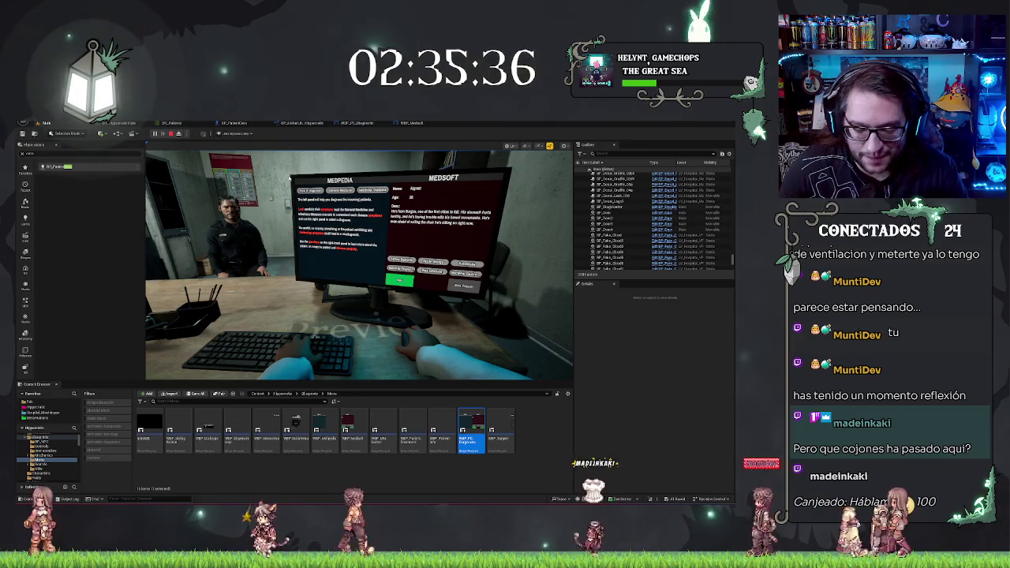
pyautogui.press('super+shift+s')
# Capture the Medsoft game view region to the clipboard and refocus the running game.
pyautogui.moveTo(280, 162)
pyautogui.mouseDown()
pyautogui.moveTo(329, 213)
pyautogui.moveTo(511, 320)
pyautogui.moveTo(510, 360)
pyautogui.mouseUp()
pyautogui.moveTo(512, 367); pyautogui.dragTo(512, 368)
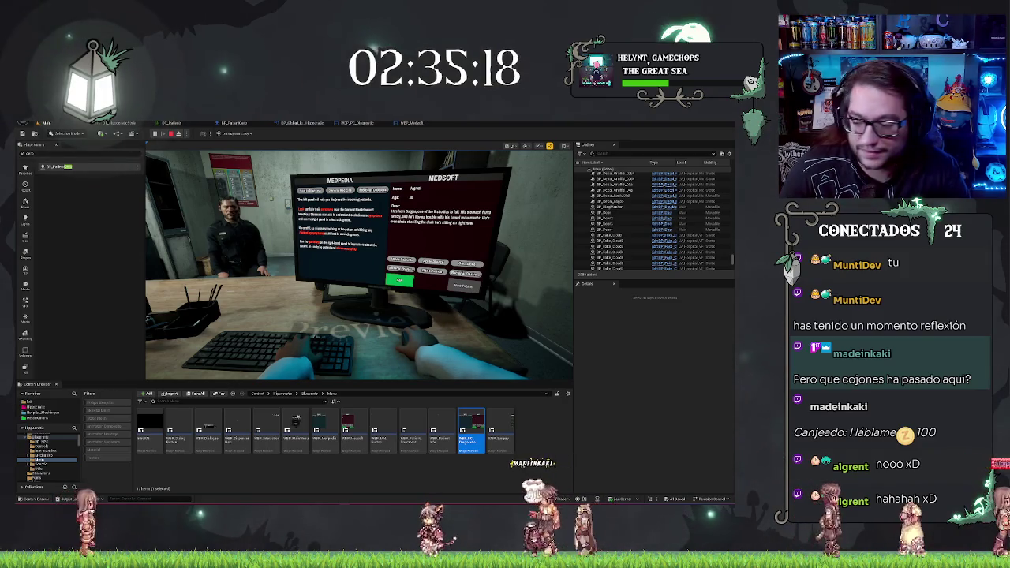
pyautogui.click(341, 314)
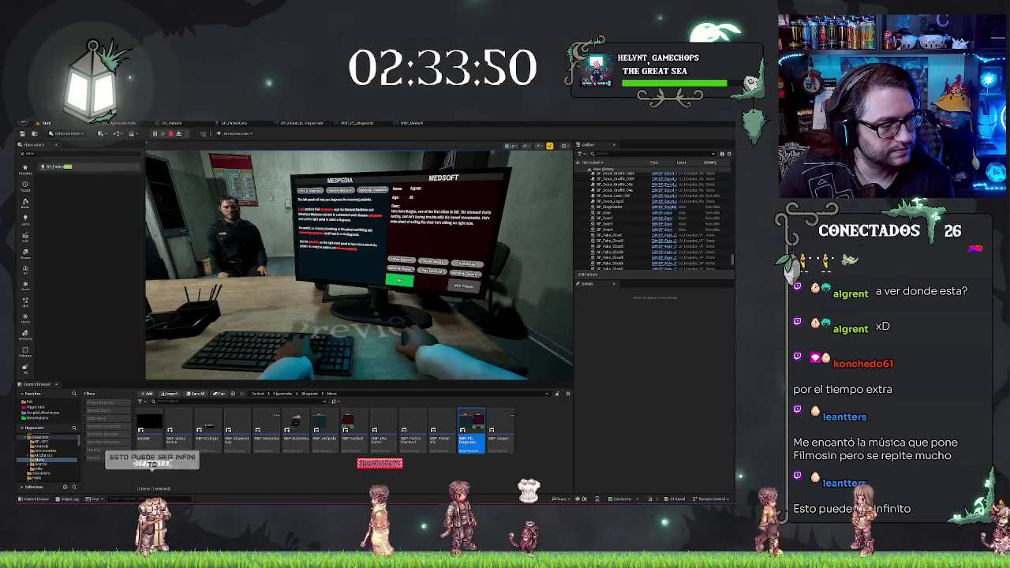
pyautogui.hotkey('alt', 'Tab')
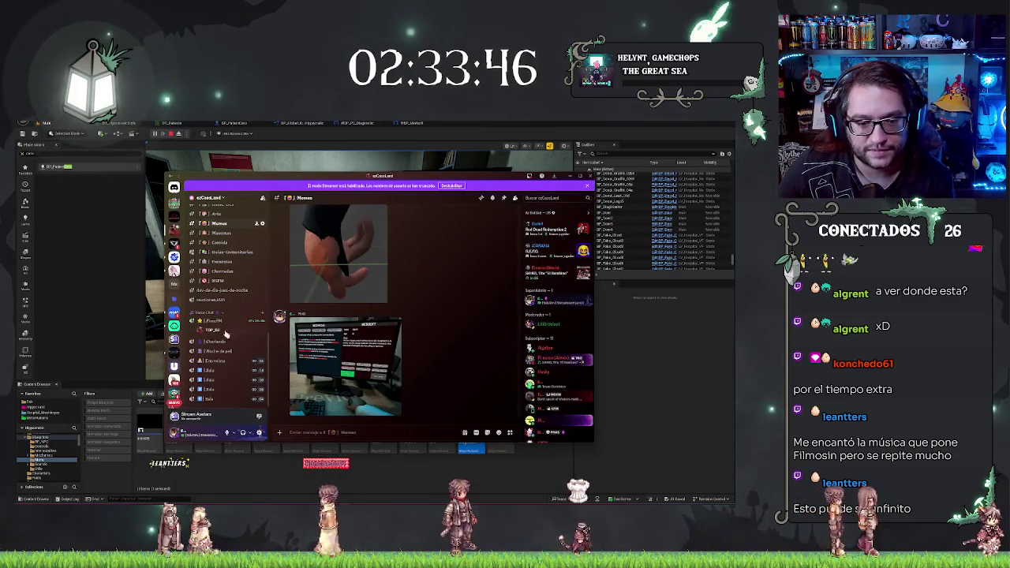
# Join the voice channel with the microphone muted and open its chat view.
pyautogui.click(212, 322)
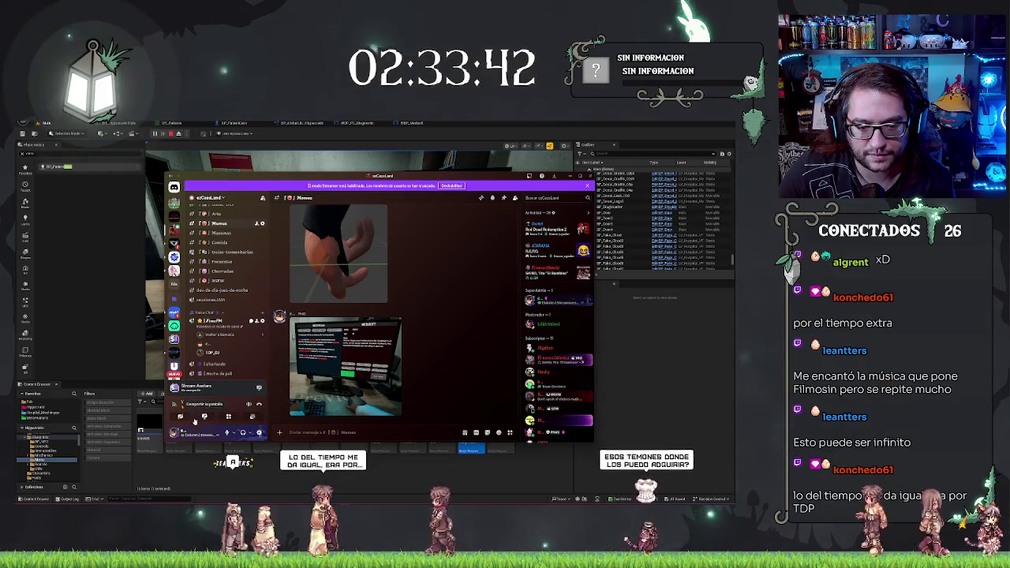
pyautogui.click(227, 433)
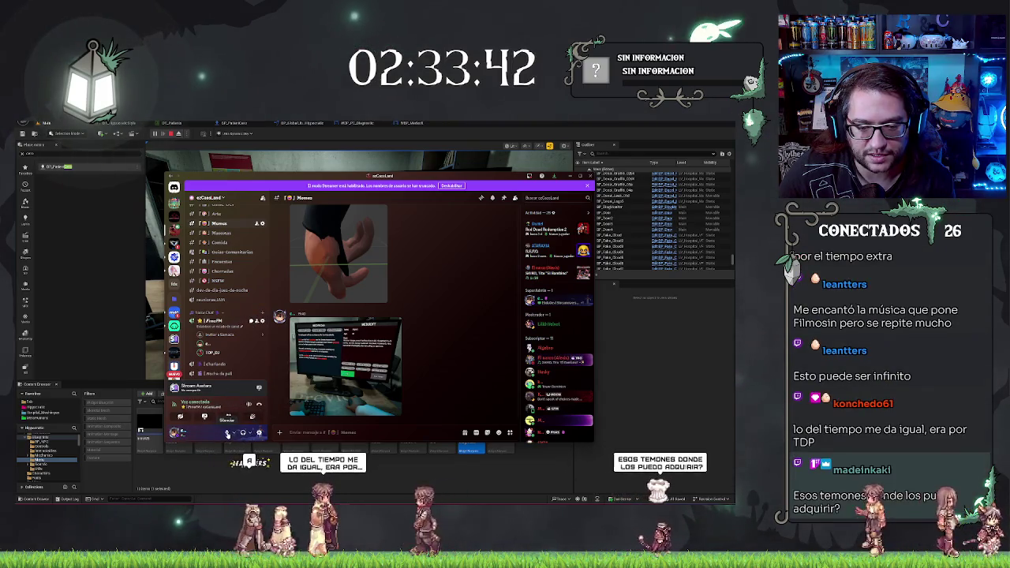
pyautogui.click(251, 321)
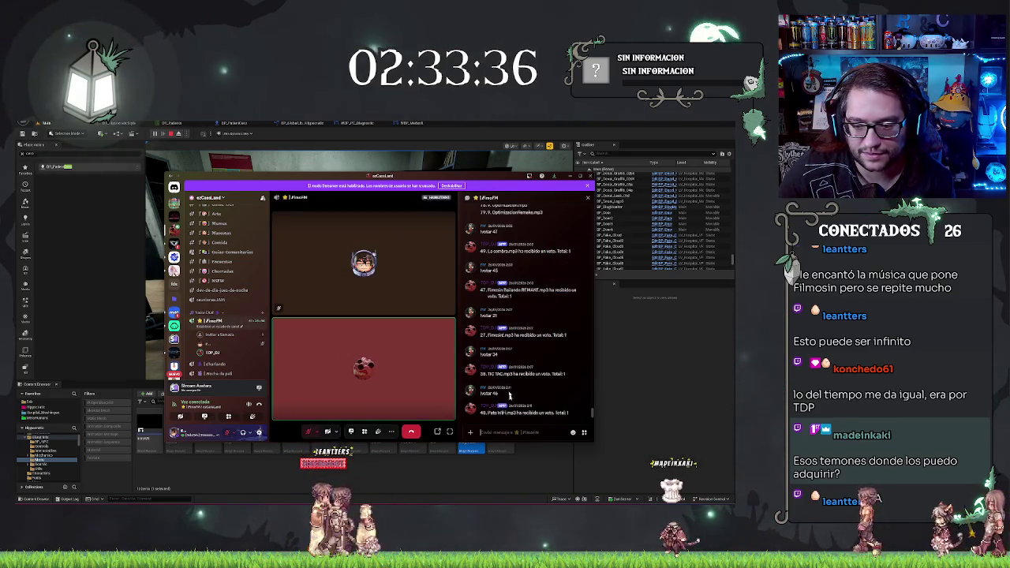
# Post the message 'hola' in the voice channel's chat.
pyautogui.scroll(10, 544, 318)
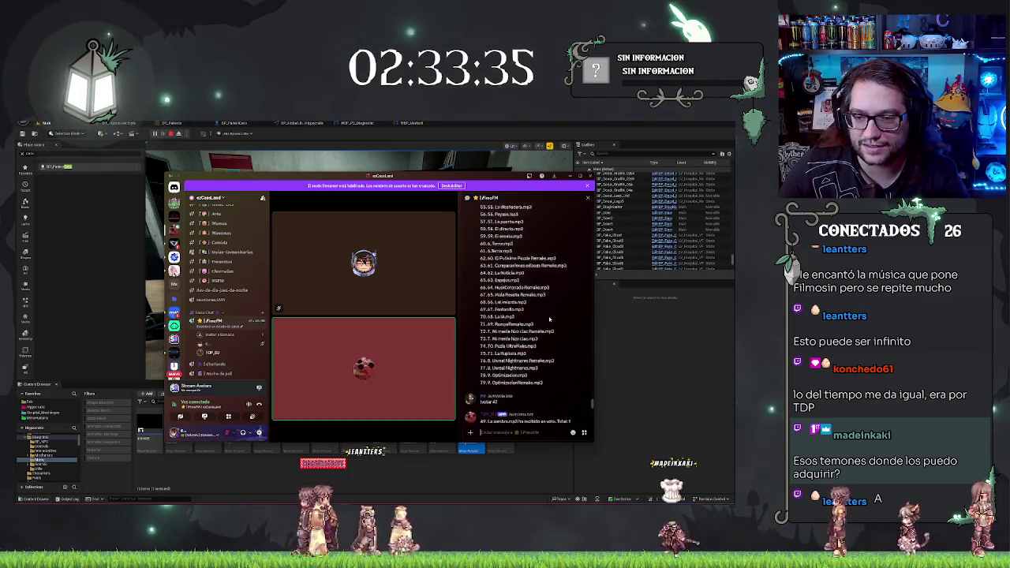
pyautogui.scroll(-10, 525, 298)
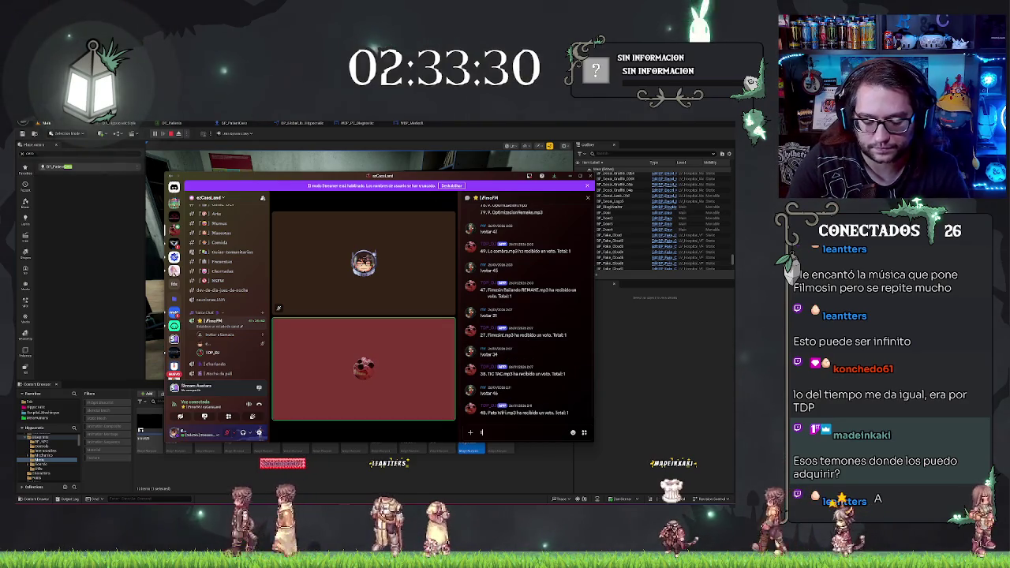
pyautogui.scroll(10, 520, 303)
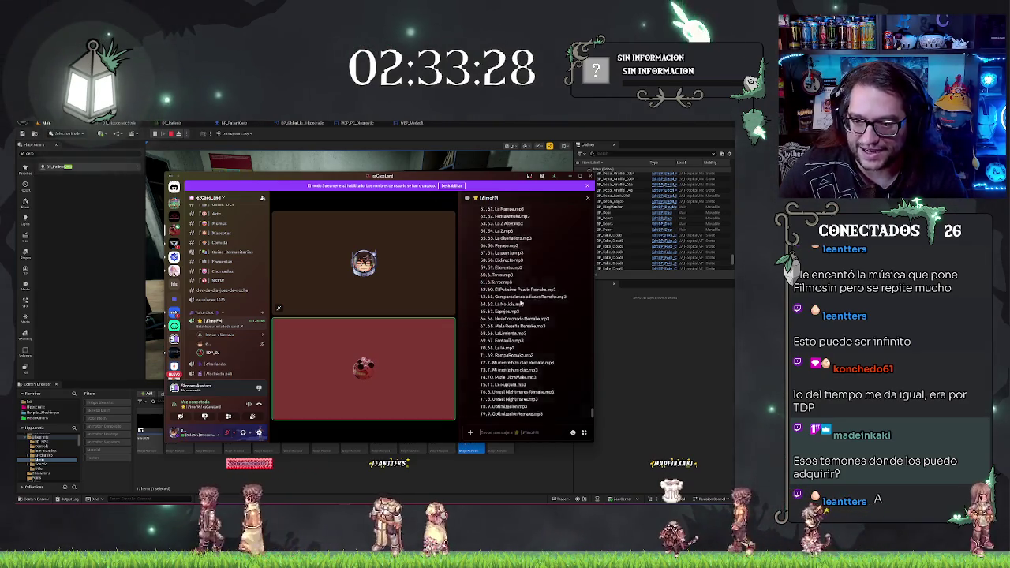
pyautogui.scroll(10, 521, 303)
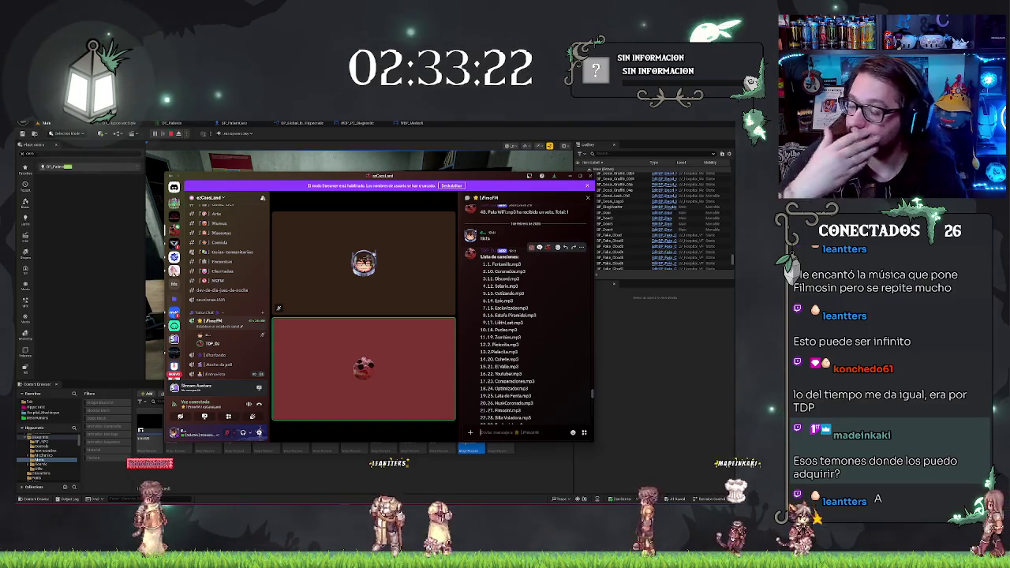
pyautogui.scroll(-5, 554, 354)
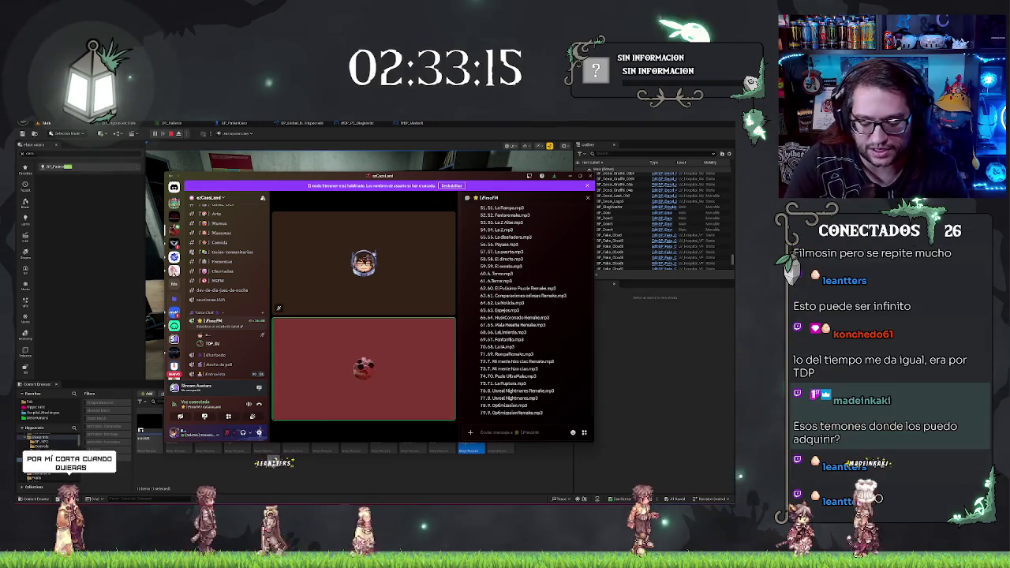
pyautogui.write('hola')
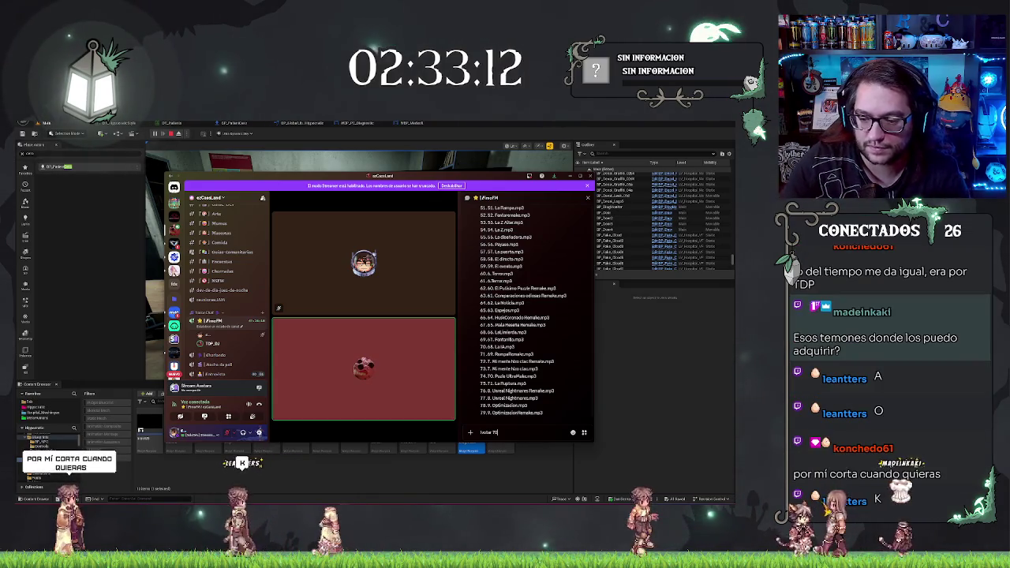
pyautogui.press('Return')
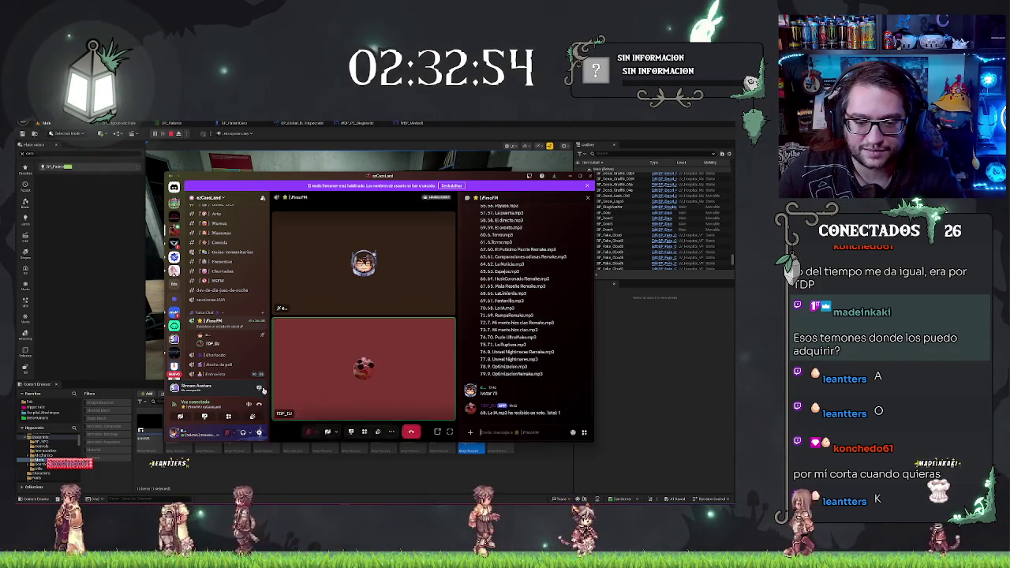
pyautogui.rightClick(210, 345)
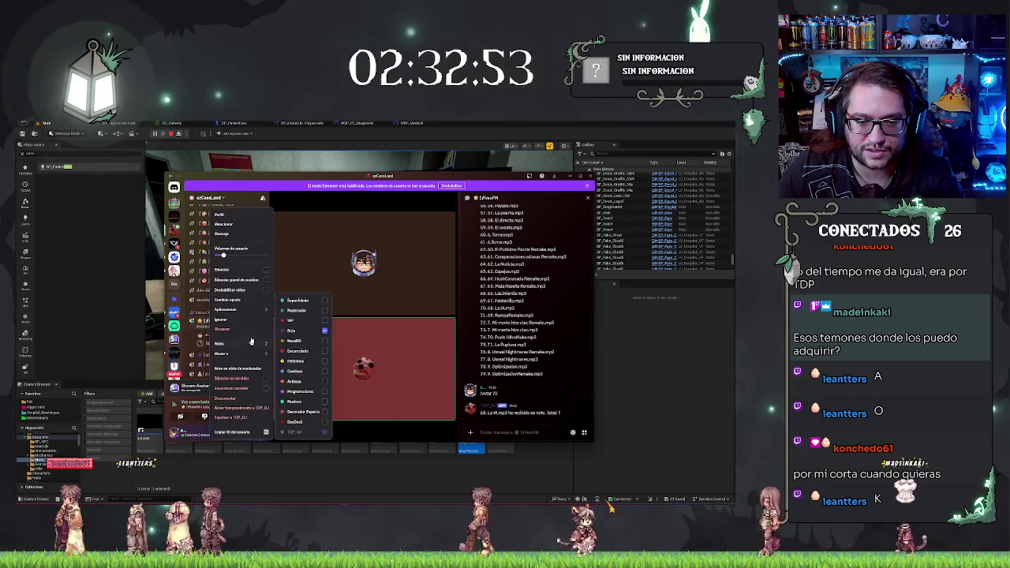
# Lower the DJ bot's user volume to about 55% and switch back to Unreal.
pyautogui.moveTo(236, 255); pyautogui.dragTo(230, 256)
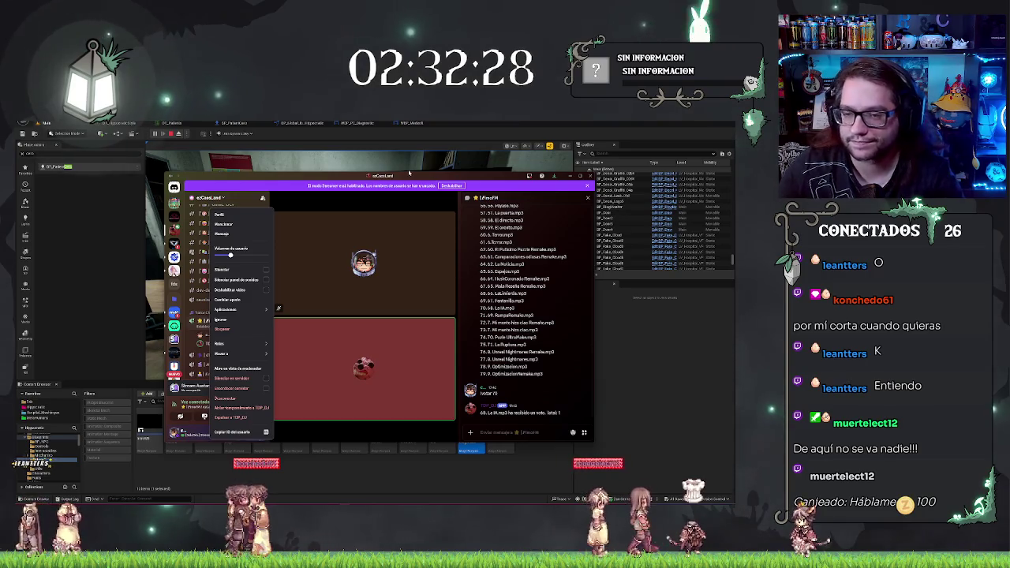
pyautogui.hotkey('alt', 'Tab')
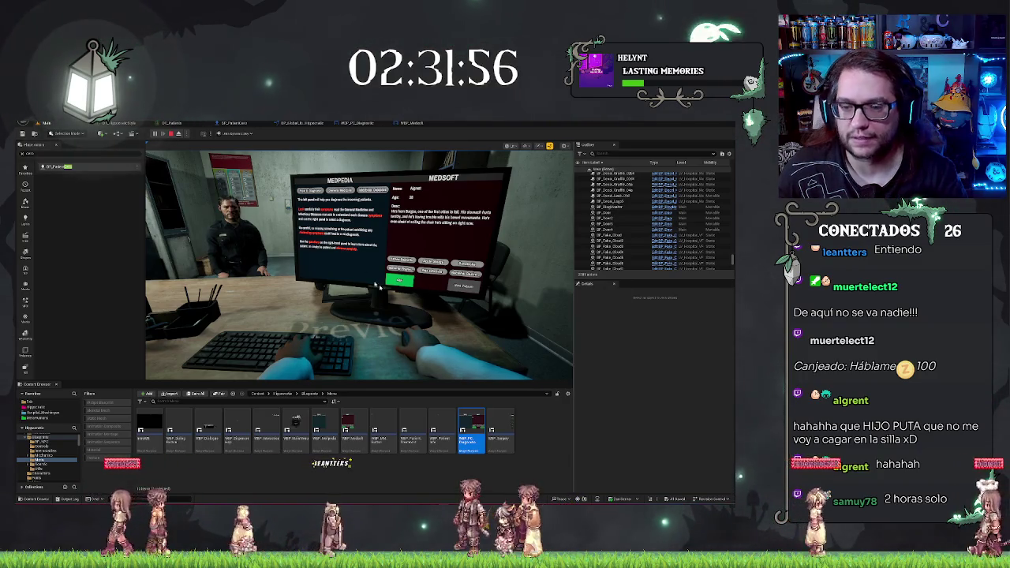
# Stop the play-test and open the WBP_Medsoft graph, panning to free space beside the nodes.
pyautogui.press('Escape')
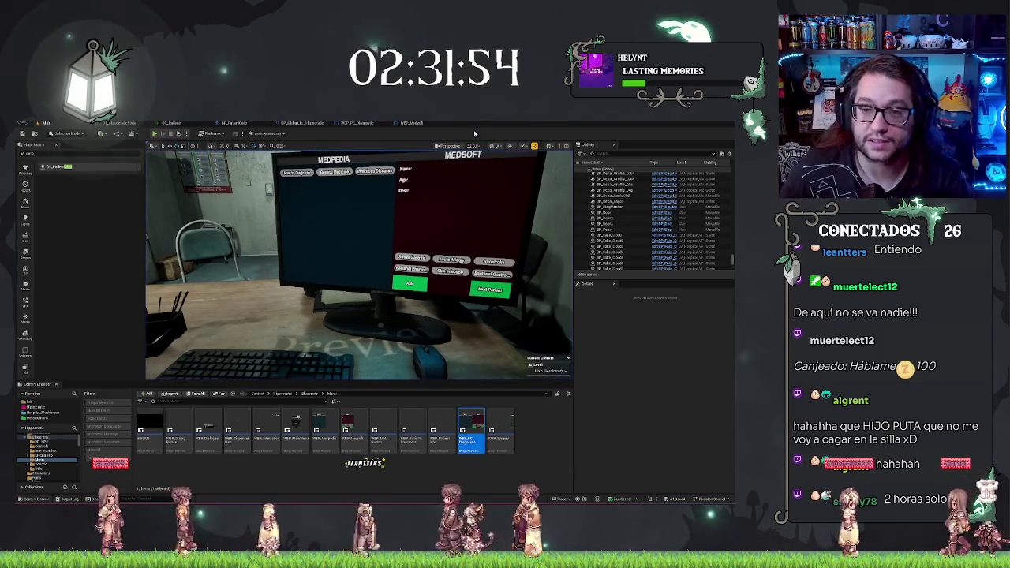
pyautogui.click(412, 123)
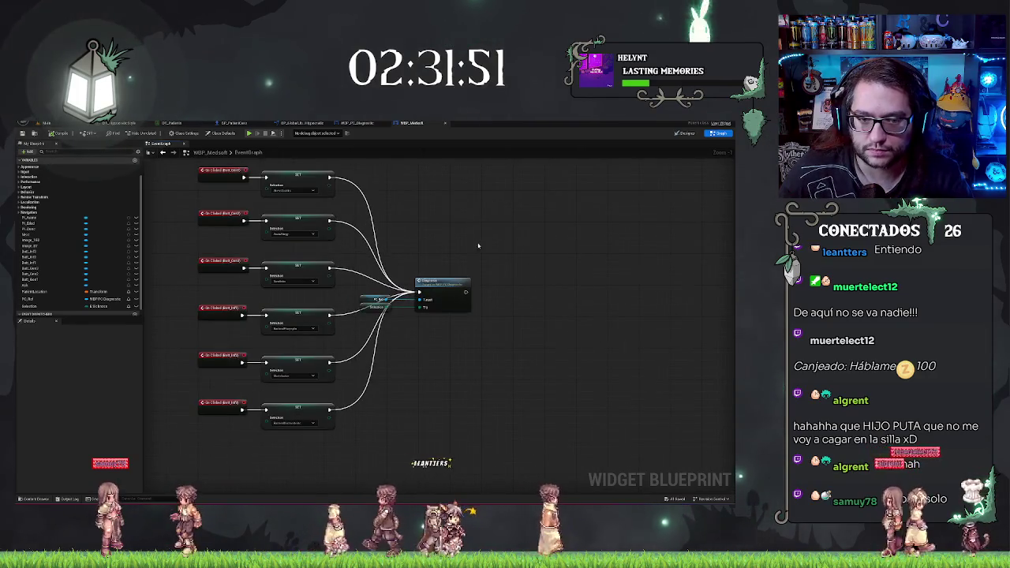
pyautogui.scroll(1, 457, 233)
pyautogui.moveTo(441, 217)
pyautogui.mouseDown()
pyautogui.moveTo(537, 321)
pyautogui.moveTo(119, 272)
pyautogui.mouseUp()
# Place a column of six button getters: Butt_Gen1, Butt_Gen2, Butt_Gen3 and three more.
pyautogui.moveTo(31, 272); pyautogui.dragTo(373, 336)
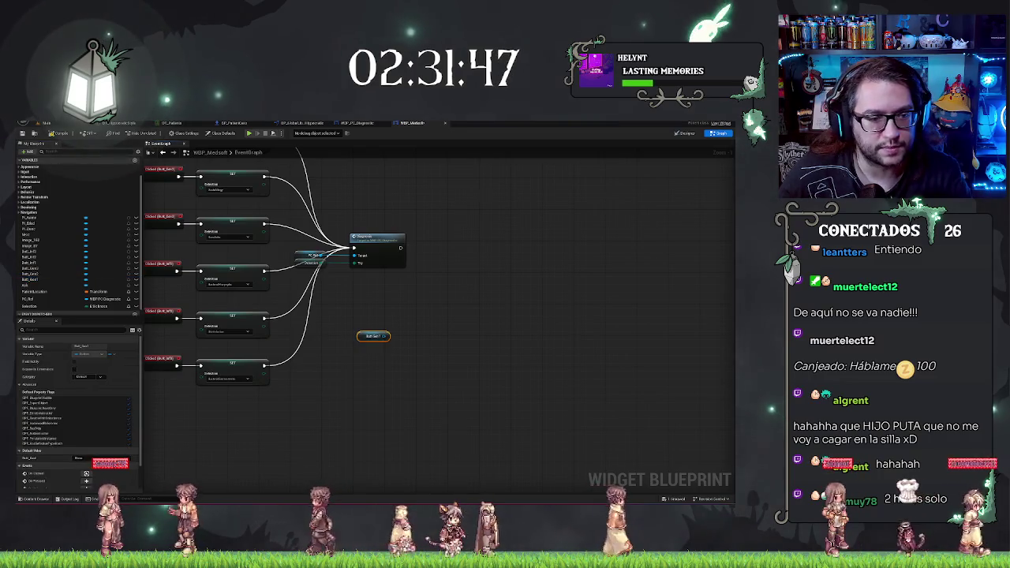
pyautogui.moveTo(31, 272)
pyautogui.mouseDown()
pyautogui.moveTo(354, 288)
pyautogui.moveTo(364, 345)
pyautogui.mouseUp()
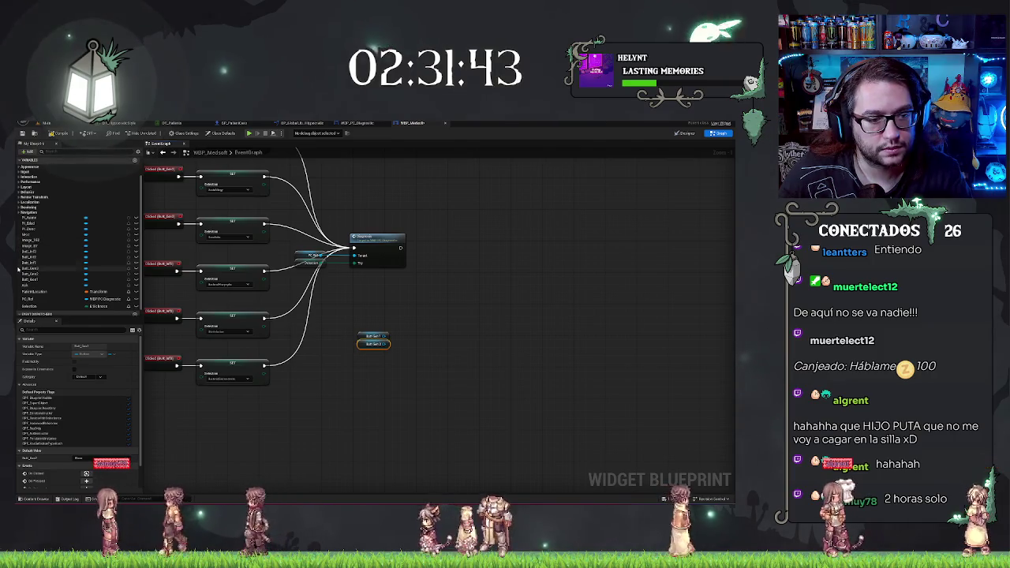
pyautogui.click(35, 269)
pyautogui.moveTo(51, 285); pyautogui.dragTo(361, 359)
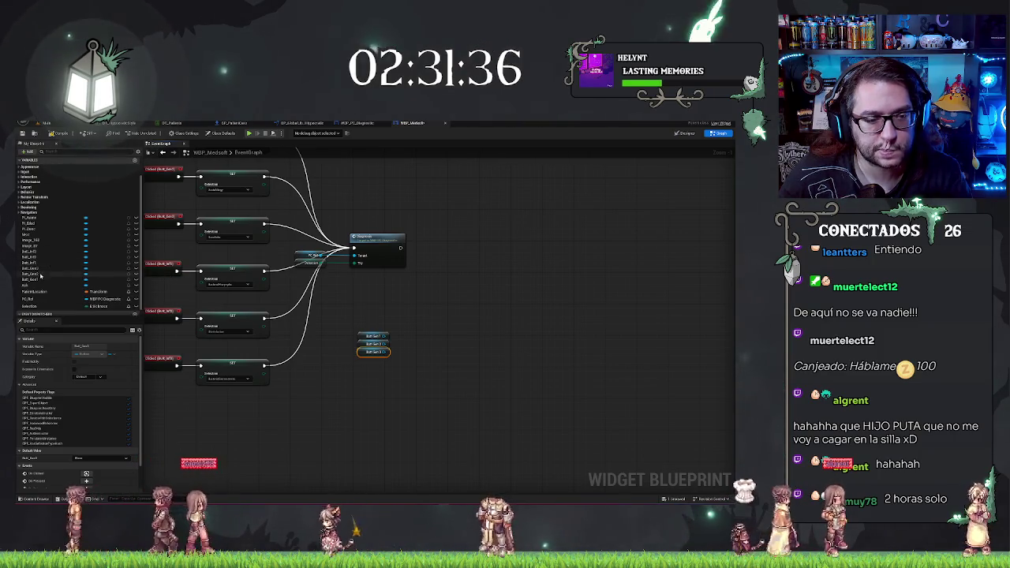
pyautogui.moveTo(41, 275)
pyautogui.mouseDown()
pyautogui.moveTo(205, 331)
pyautogui.moveTo(365, 359)
pyautogui.mouseUp()
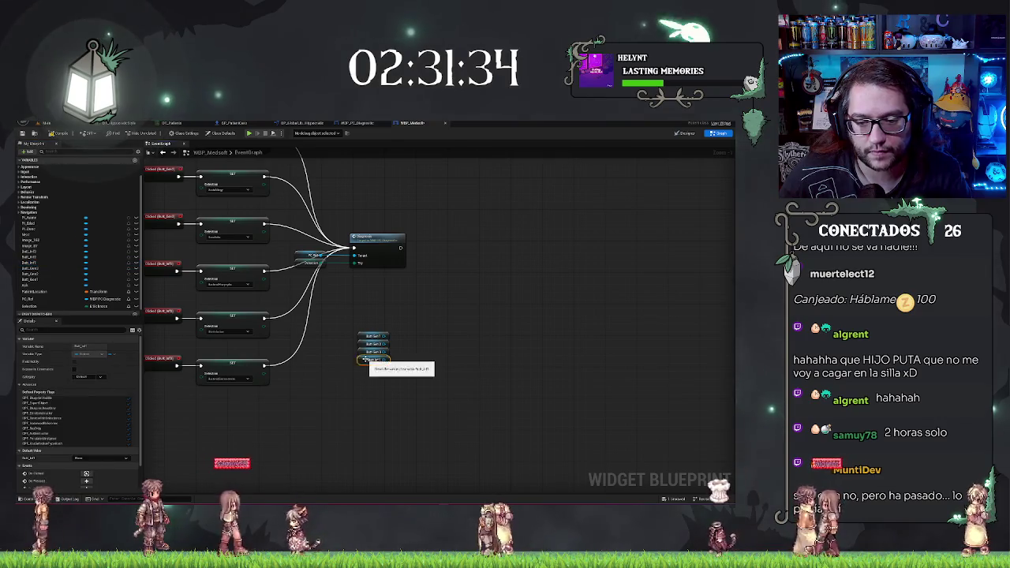
pyautogui.moveTo(35, 260)
pyautogui.mouseDown()
pyautogui.moveTo(205, 339)
pyautogui.moveTo(361, 369)
pyautogui.mouseUp()
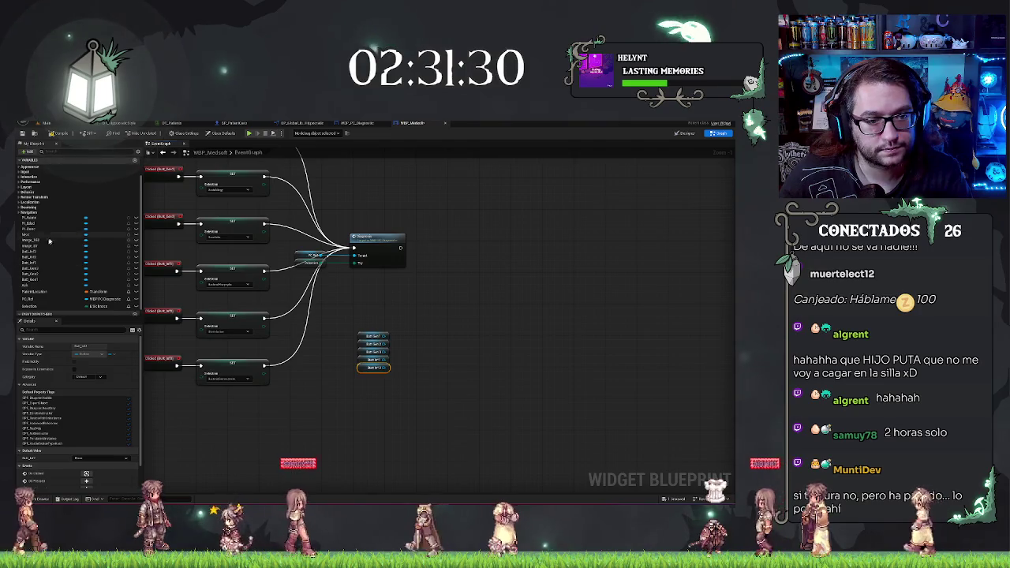
pyautogui.moveTo(35, 257)
pyautogui.mouseDown()
pyautogui.moveTo(382, 379)
pyautogui.moveTo(361, 376)
pyautogui.mouseUp()
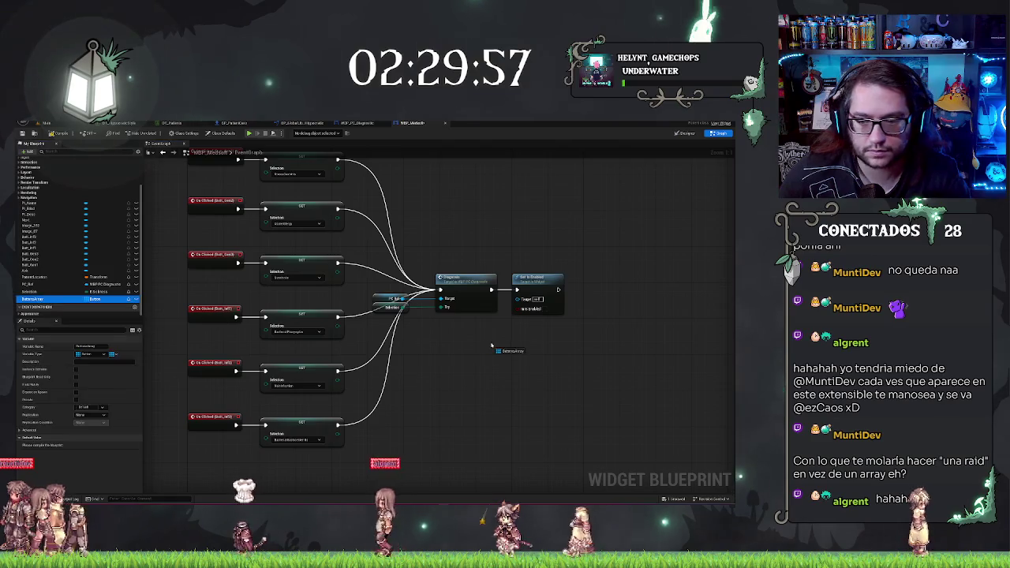
pyautogui.moveTo(491, 344)
pyautogui.mouseDown()
pyautogui.moveTo(466, 341)
pyautogui.moveTo(519, 299)
pyautogui.mouseUp()
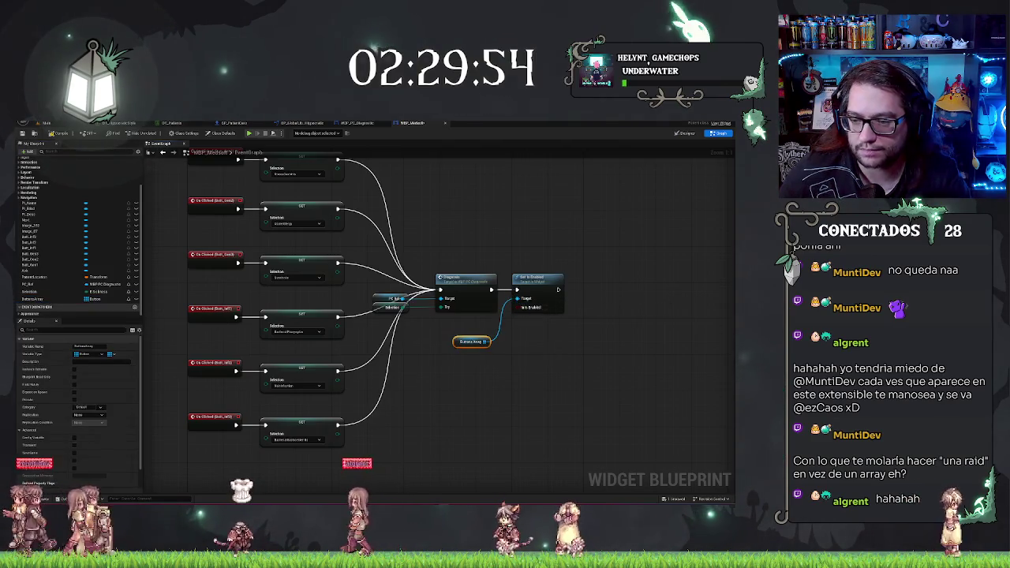
pyautogui.moveTo(462, 326); pyautogui.dragTo(492, 276)
pyautogui.moveTo(480, 342); pyautogui.dragTo(511, 351)
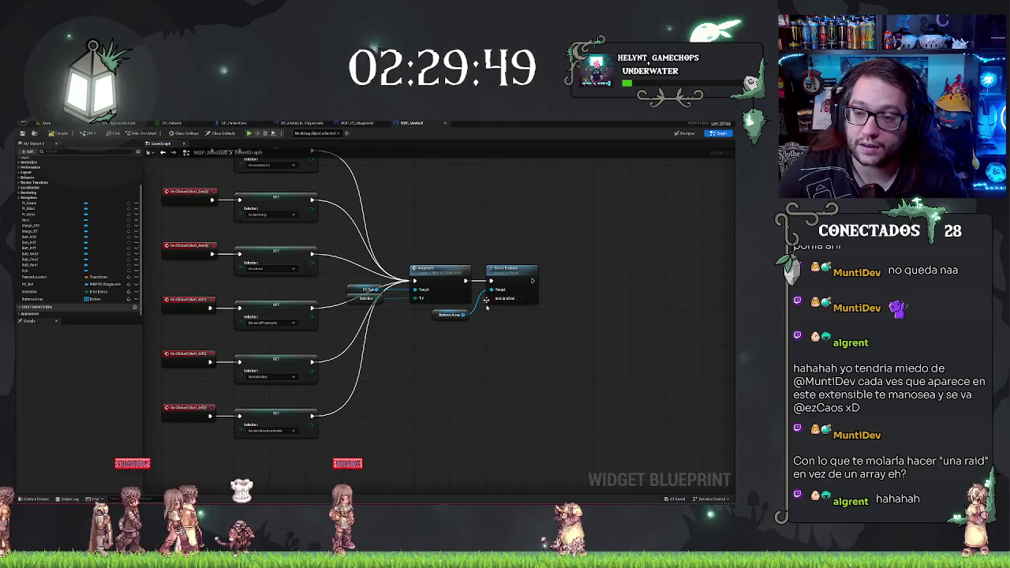
pyautogui.scroll(-2, 484, 224)
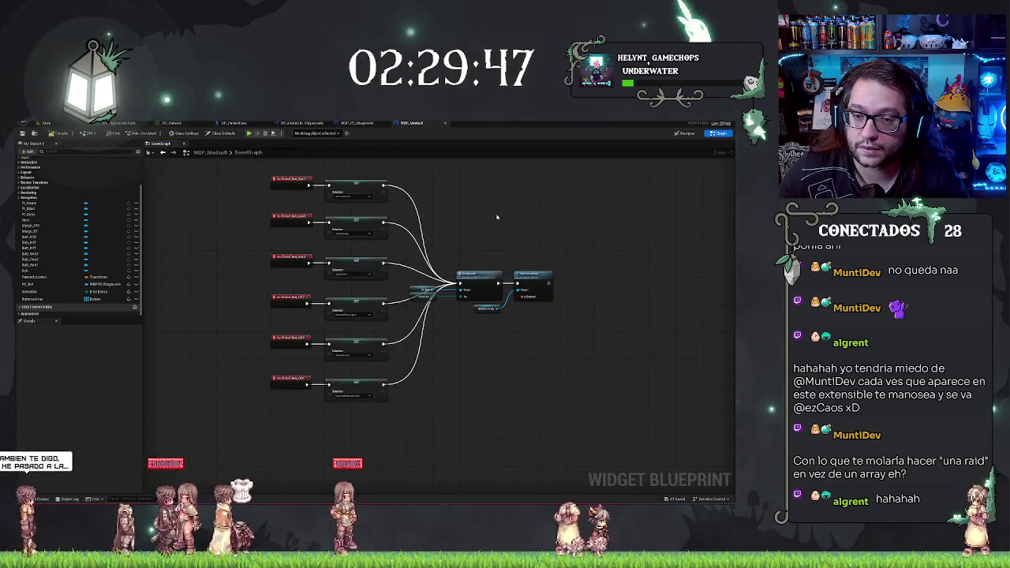
pyautogui.moveTo(456, 224); pyautogui.dragTo(425, 232)
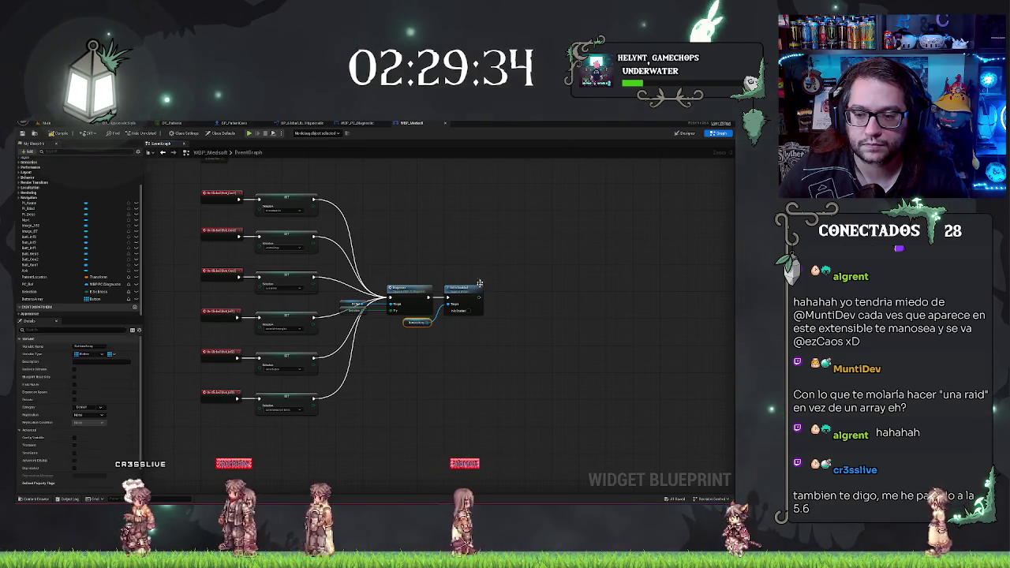
pyautogui.moveTo(401, 322); pyautogui.dragTo(494, 481)
# Paste the Set Is Enabled nodes after the top event chain and delete the extra Buttons Array getter.
pyautogui.hotkey('ctrl', 'v')
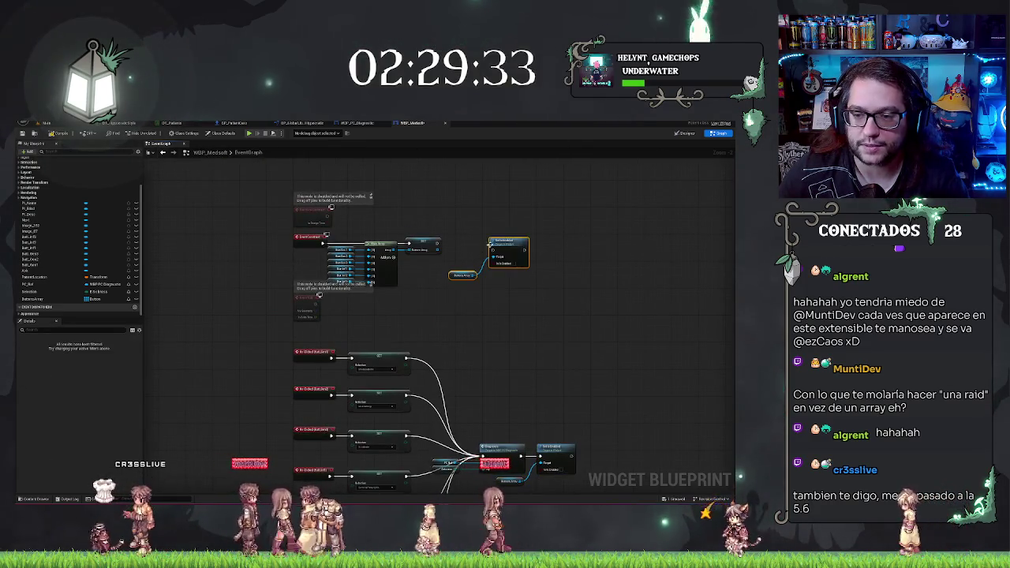
pyautogui.moveTo(490, 249); pyautogui.dragTo(456, 244)
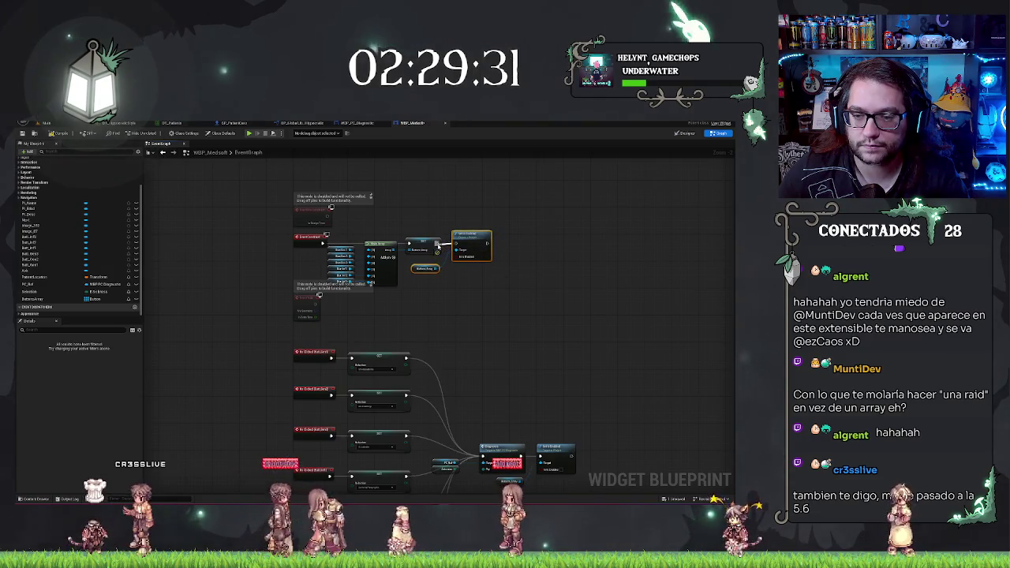
pyautogui.click(427, 269)
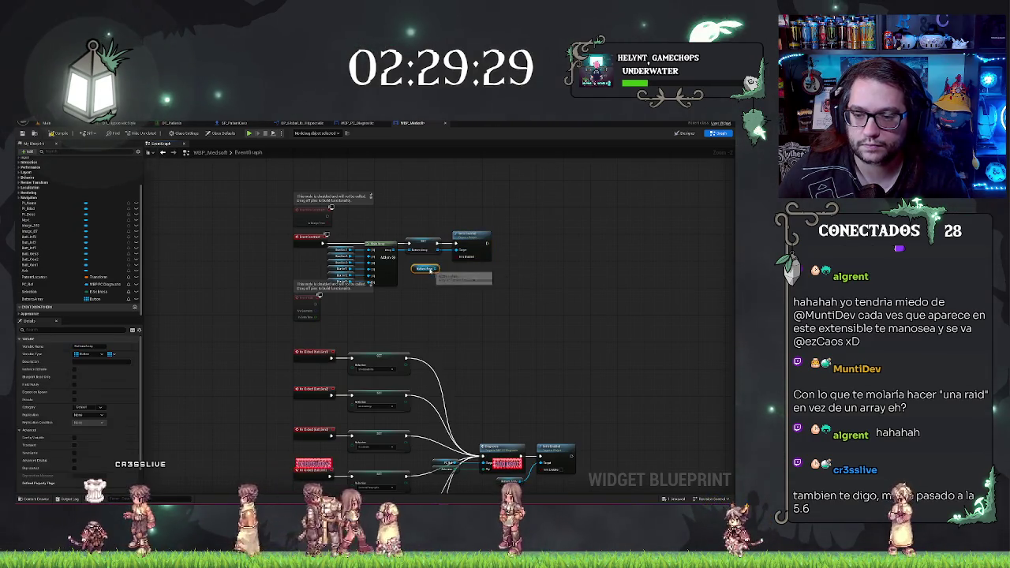
pyautogui.press('Delete')
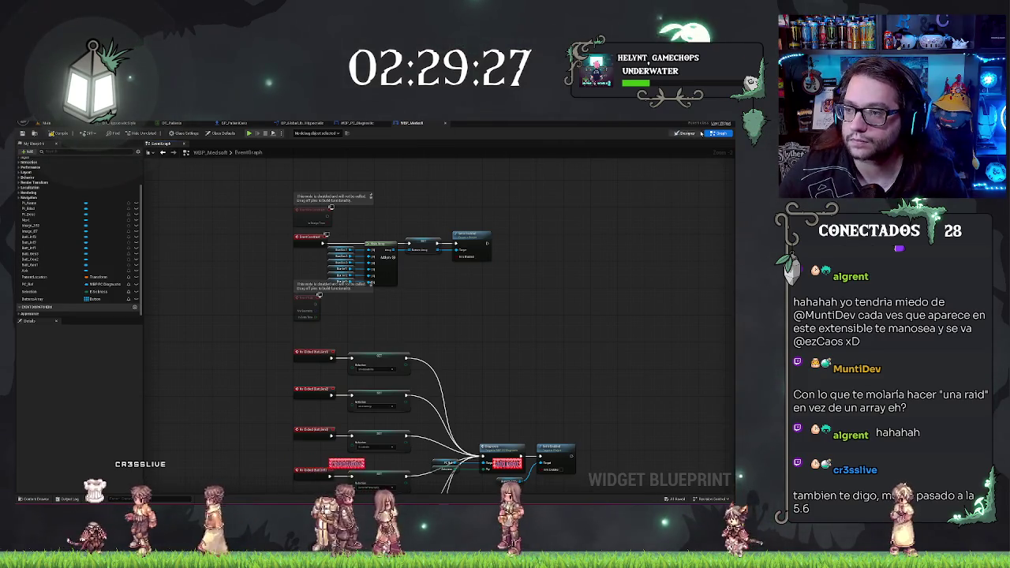
pyautogui.click(357, 122)
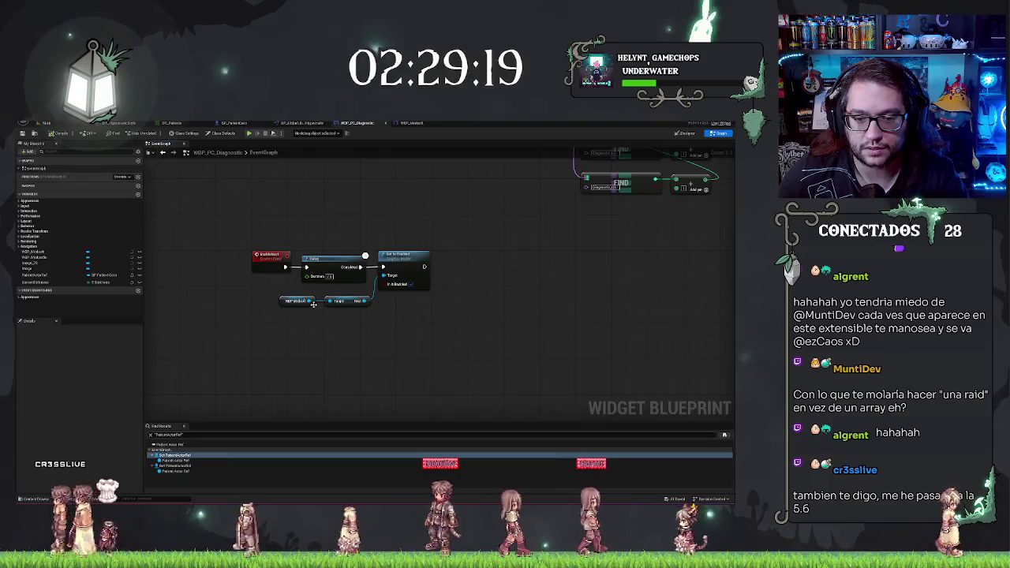
# In WBP_PC_Diagnostic, add a Buttons Array getter from the WBP Medsoft reference and frame the graph.
pyautogui.moveTo(315, 301); pyautogui.dragTo(322, 323)
pyautogui.write('array')
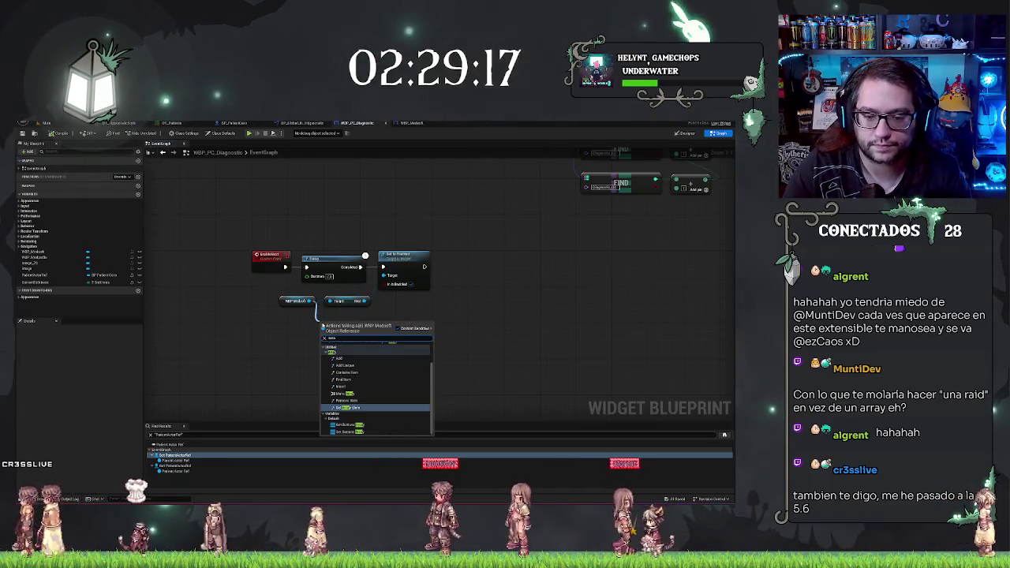
pyautogui.click(355, 432)
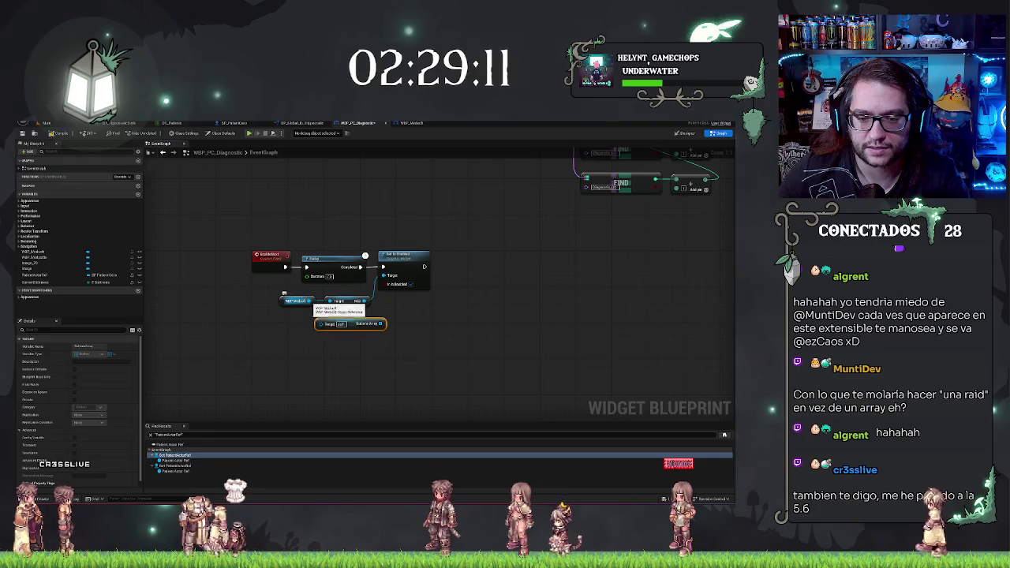
pyautogui.moveTo(315, 340); pyautogui.dragTo(316, 341)
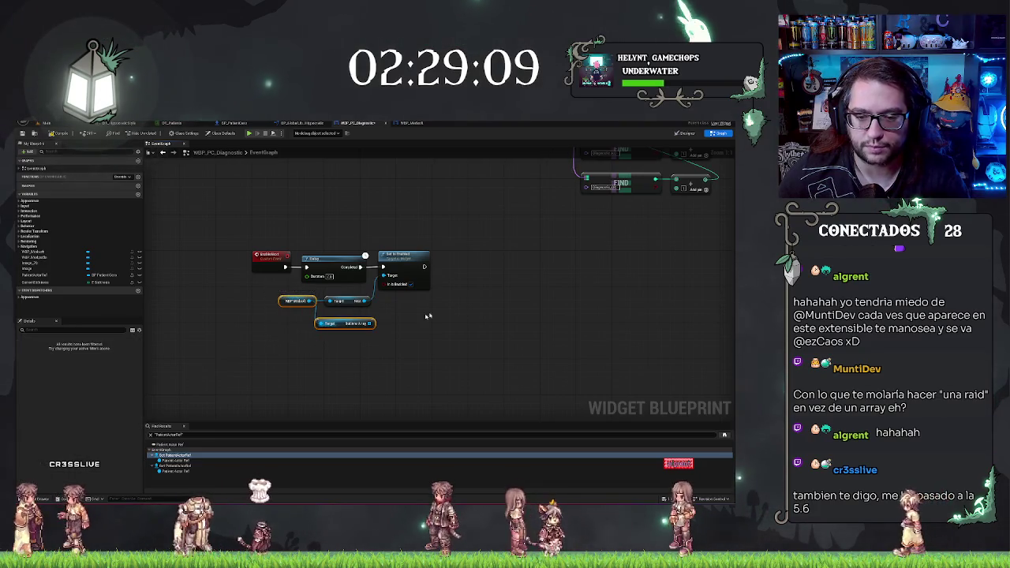
pyautogui.scroll(-4, 446, 302)
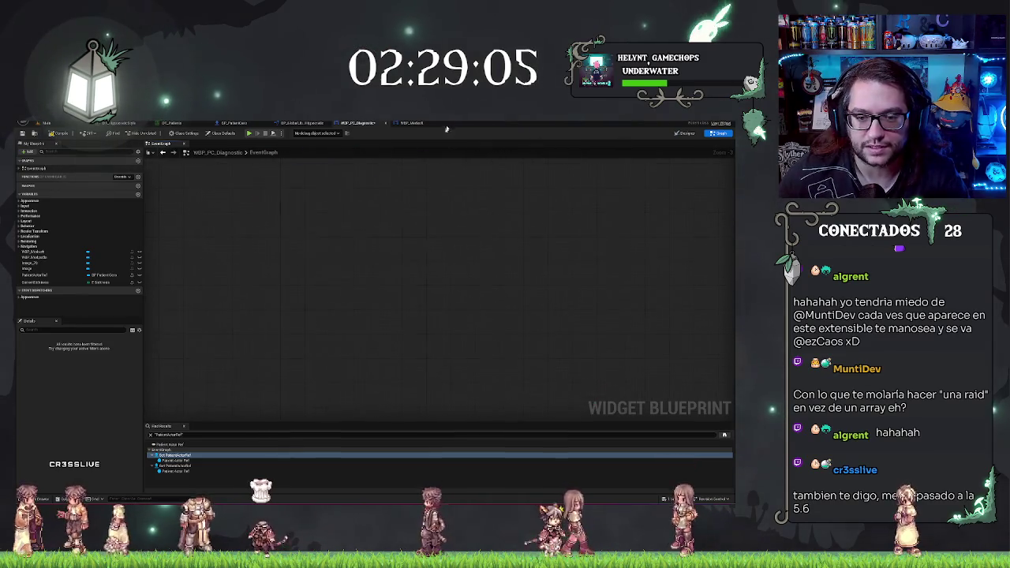
pyautogui.press('Home')
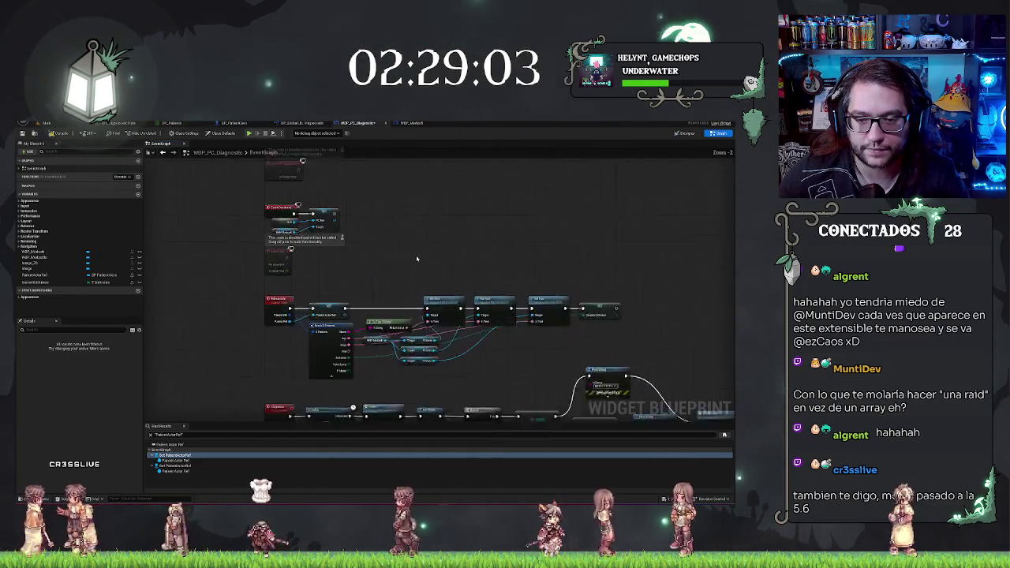
pyautogui.scroll(2, 418, 260)
pyautogui.scroll(-2, 426, 266)
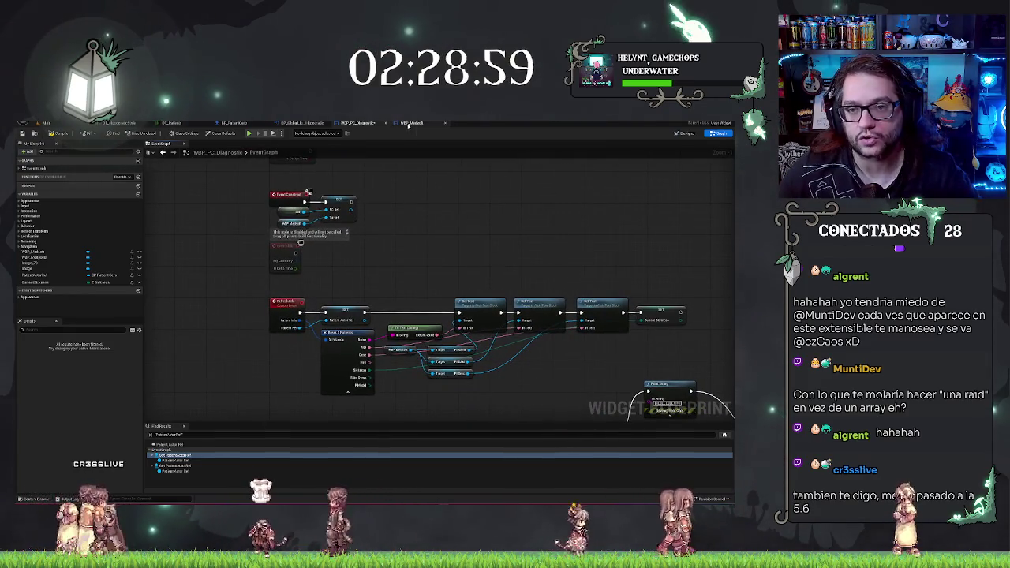
# Delete the stray small node below the WBP_PC_Diagnostic nodes and return to WBP_Medsoft's graph.
pyautogui.hotkey('ctrl', 'Tab')
pyautogui.scroll(3, 355, 182)
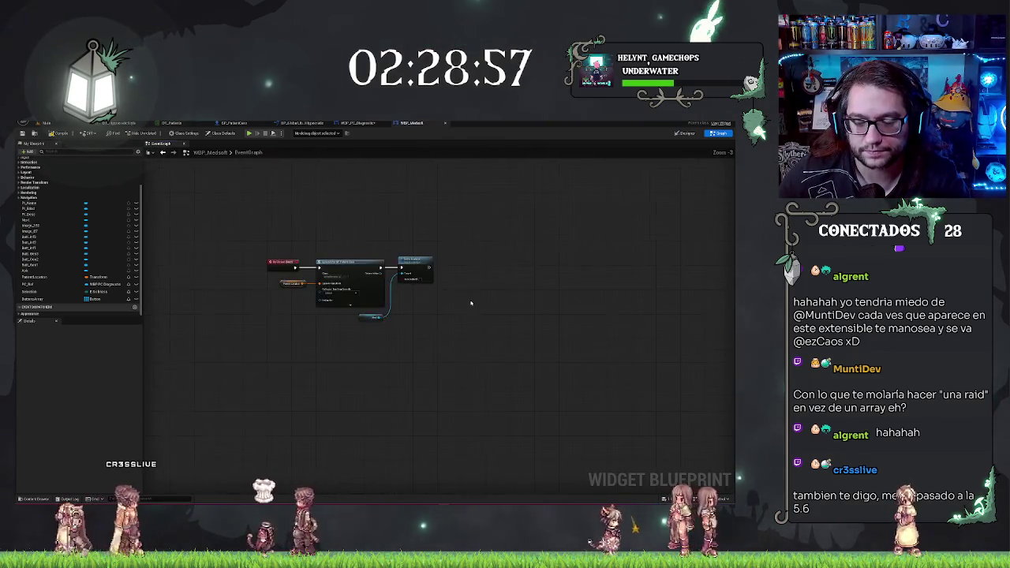
pyautogui.click(348, 125)
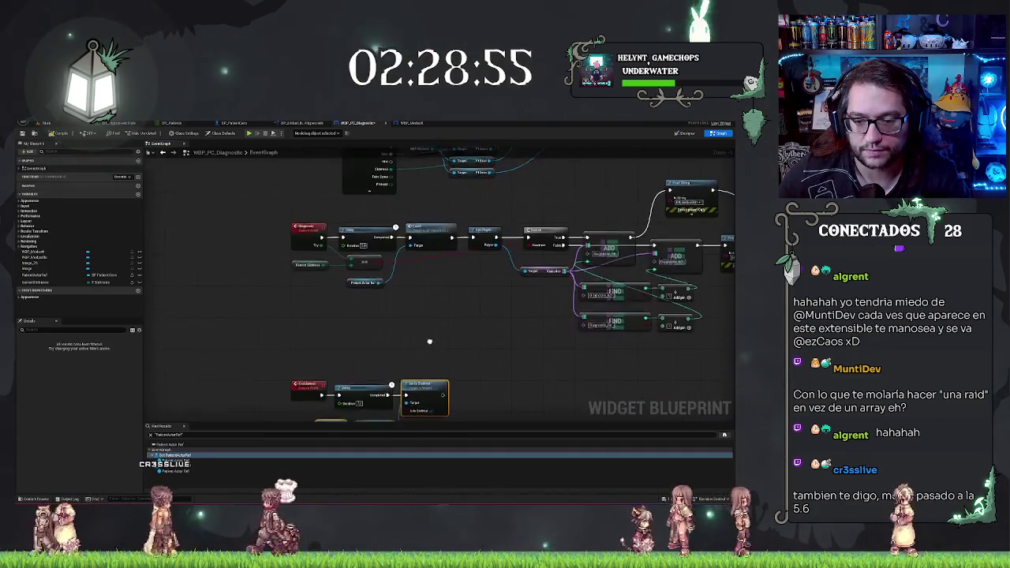
pyautogui.click(397, 289)
pyautogui.press('Delete')
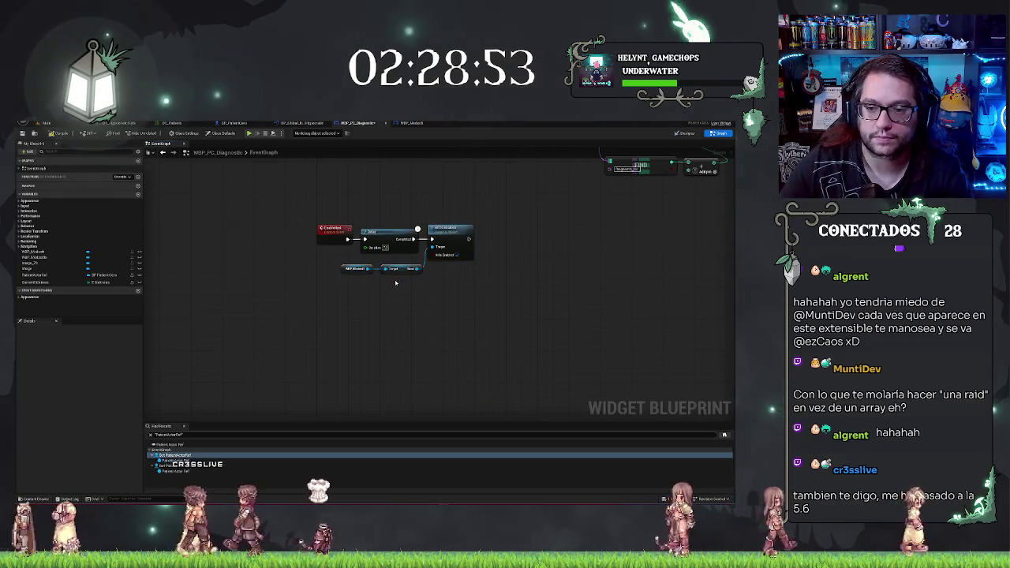
pyautogui.click(409, 124)
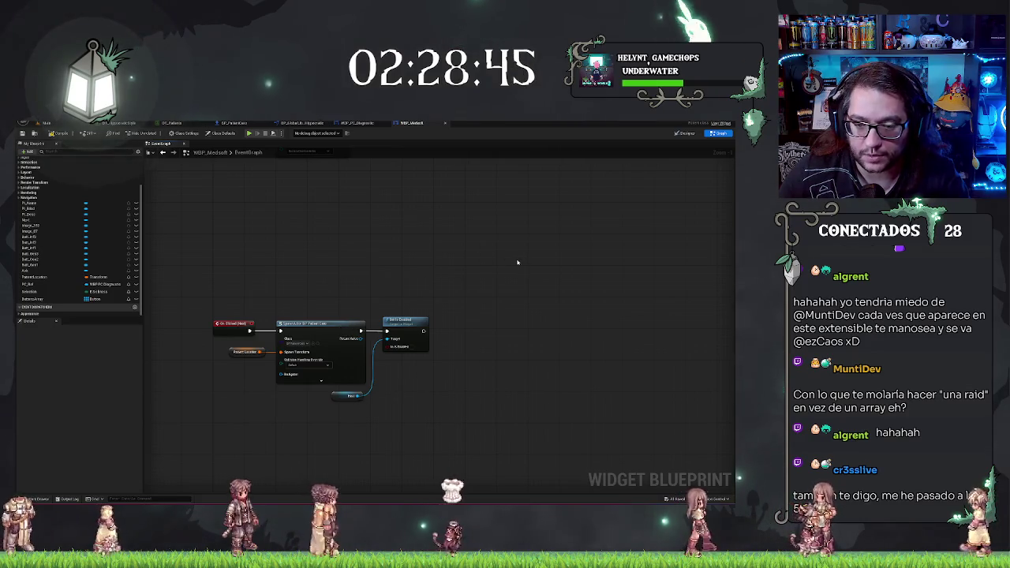
# Add a Delay node after Set Is Enabled's execution output and line it up.
pyautogui.moveTo(431, 334); pyautogui.dragTo(433, 335)
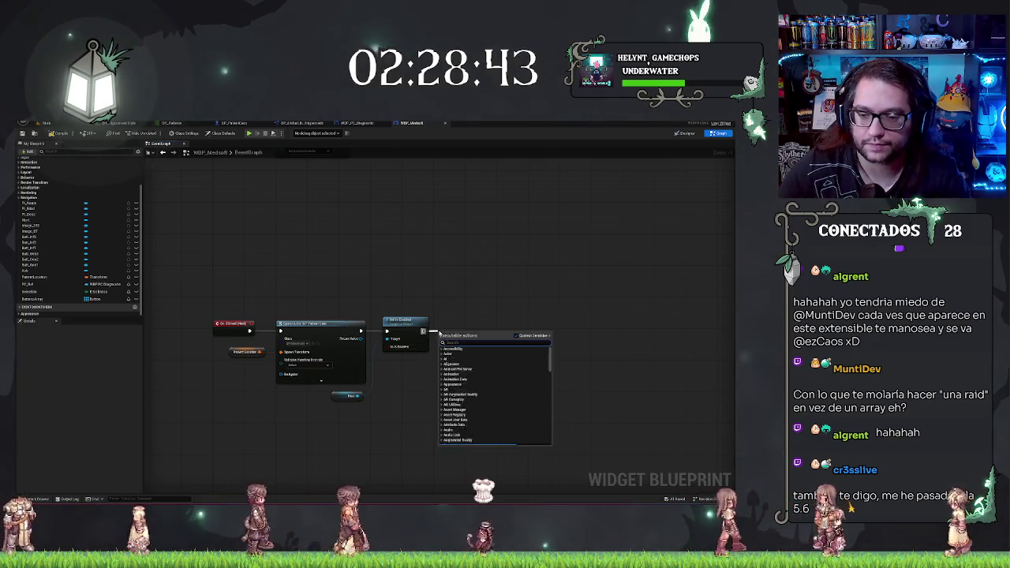
pyautogui.write('delay')
pyautogui.press('Return')
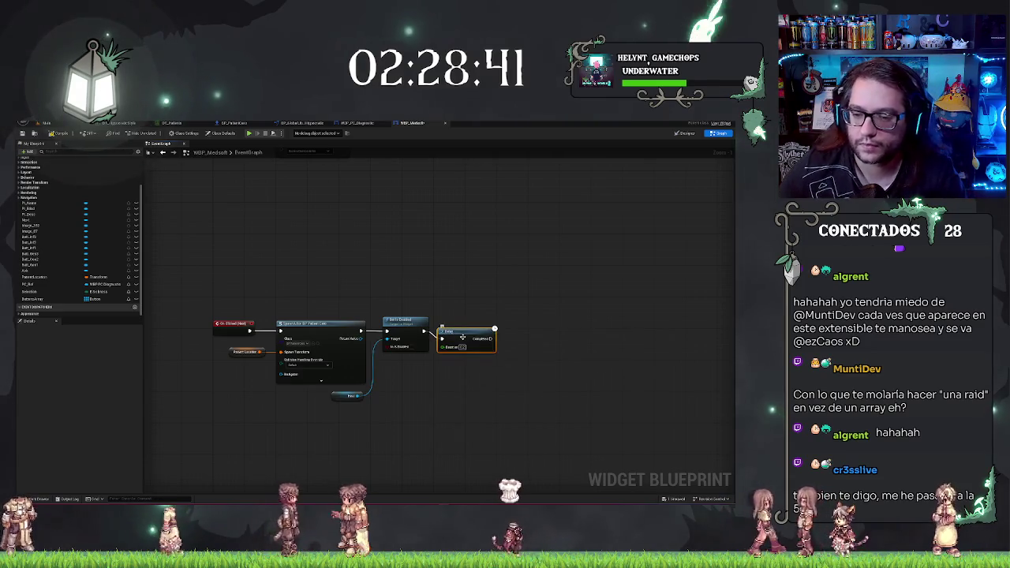
pyautogui.moveTo(464, 352); pyautogui.dragTo(472, 344)
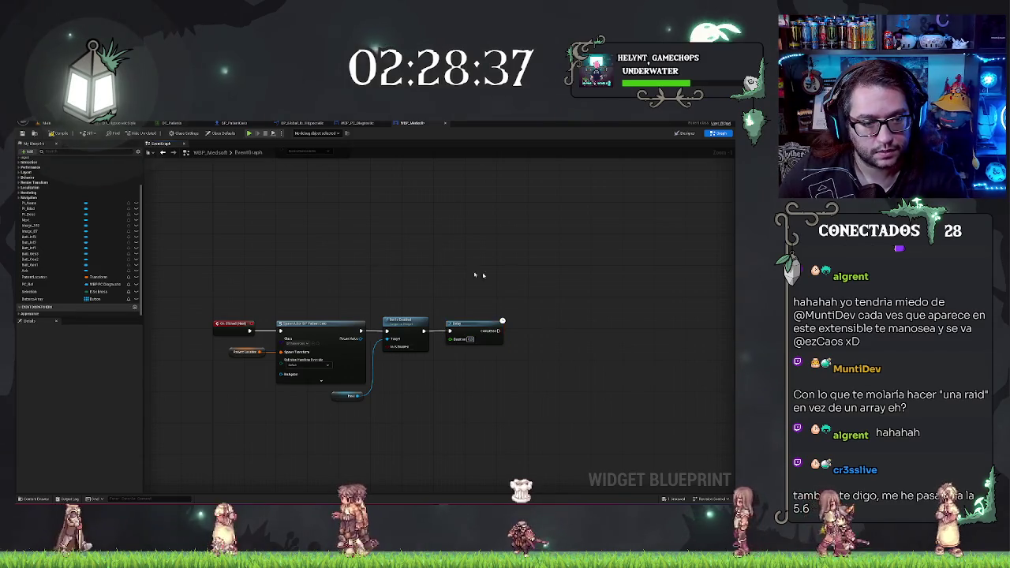
# Place a second Set Is Enabled after the Delay, targeting the Buttons Array getter.
pyautogui.moveTo(474, 274); pyautogui.dragTo(341, 243)
pyautogui.click(41, 301)
pyautogui.moveTo(41, 301); pyautogui.dragTo(364, 395)
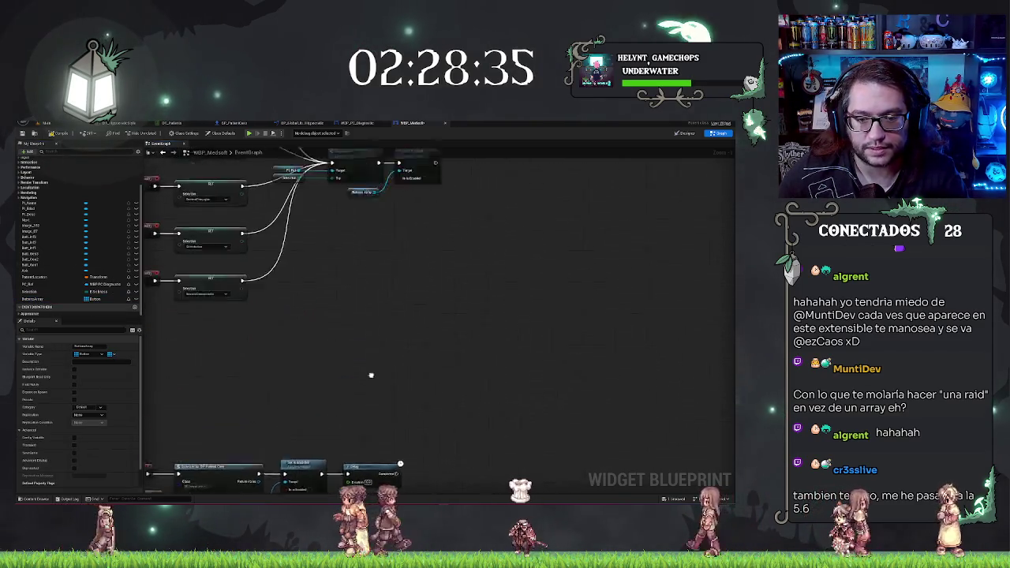
pyautogui.click(314, 325)
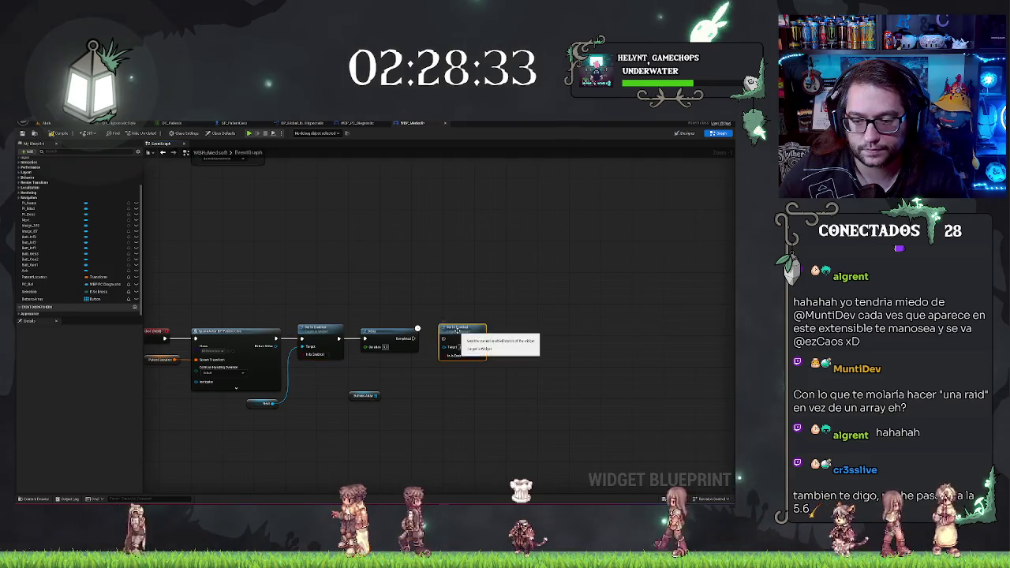
pyautogui.moveTo(457, 330); pyautogui.dragTo(439, 338)
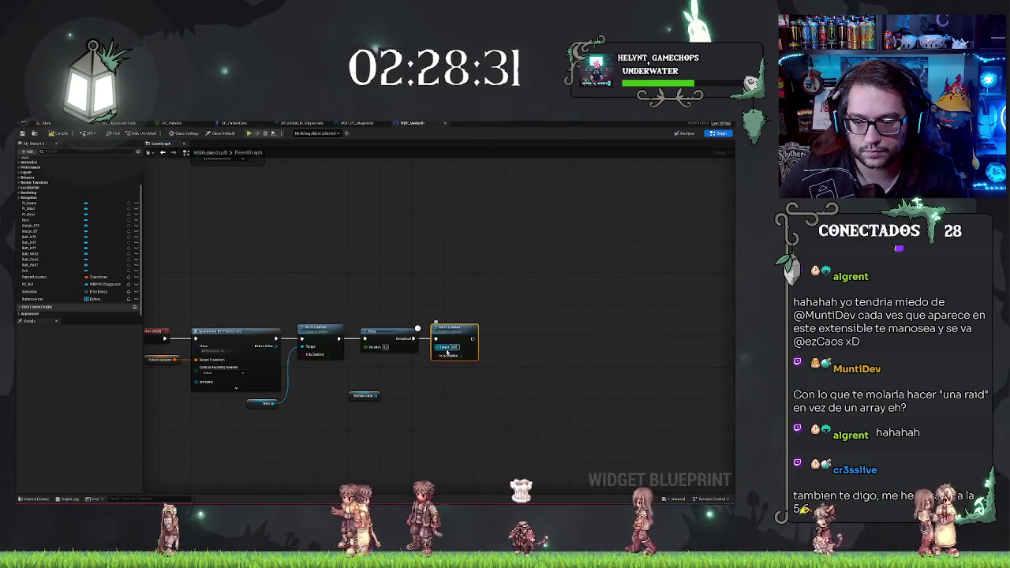
pyautogui.moveTo(380, 403); pyautogui.dragTo(377, 395)
pyautogui.moveTo(276, 403); pyautogui.dragTo(302, 347)
pyautogui.moveTo(365, 395); pyautogui.dragTo(396, 364)
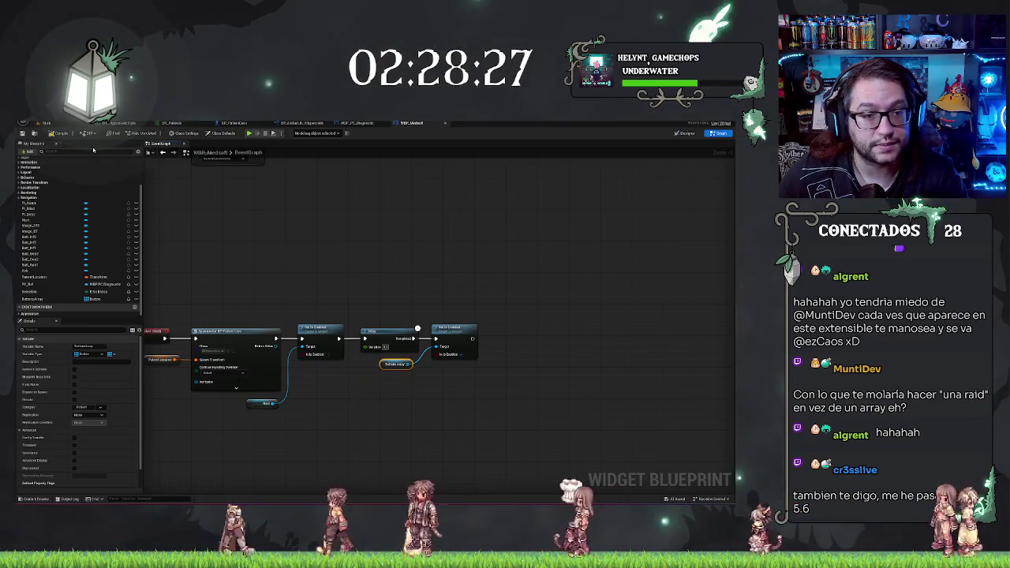
pyautogui.click(76, 125)
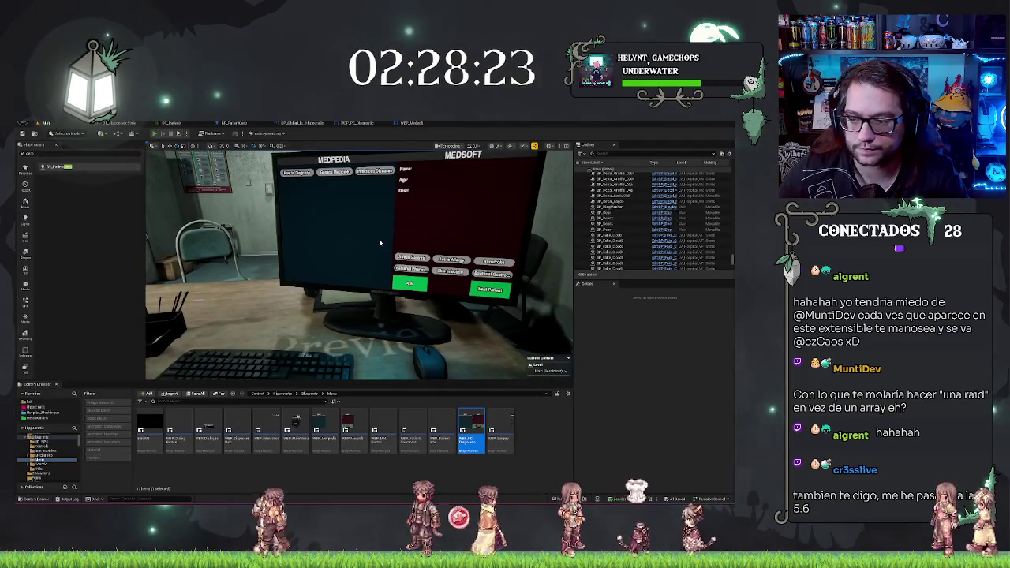
# Play the level in the editor with Alt+P to test the Medsoft buttons.
pyautogui.hotkey('alt', 'p')
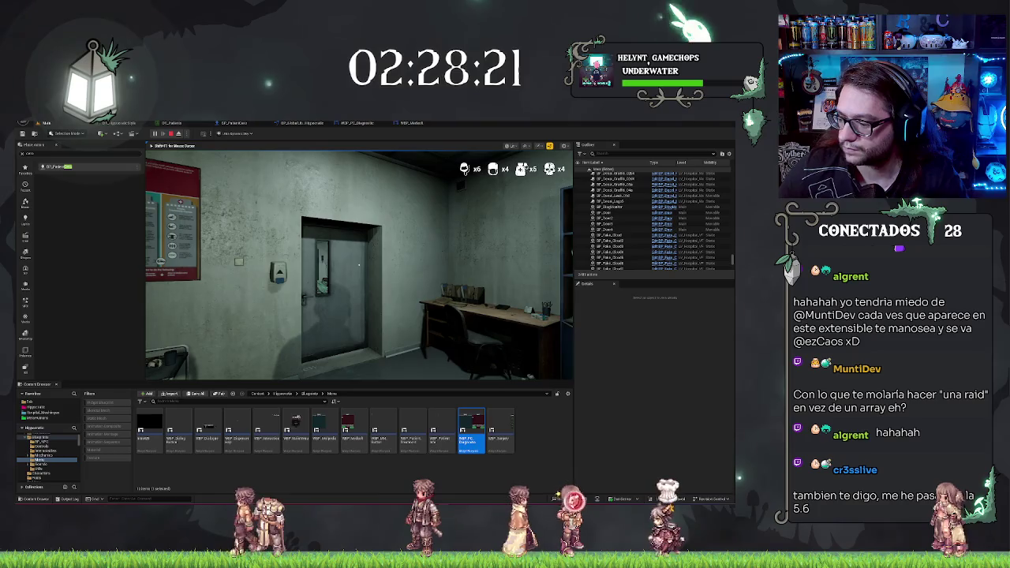
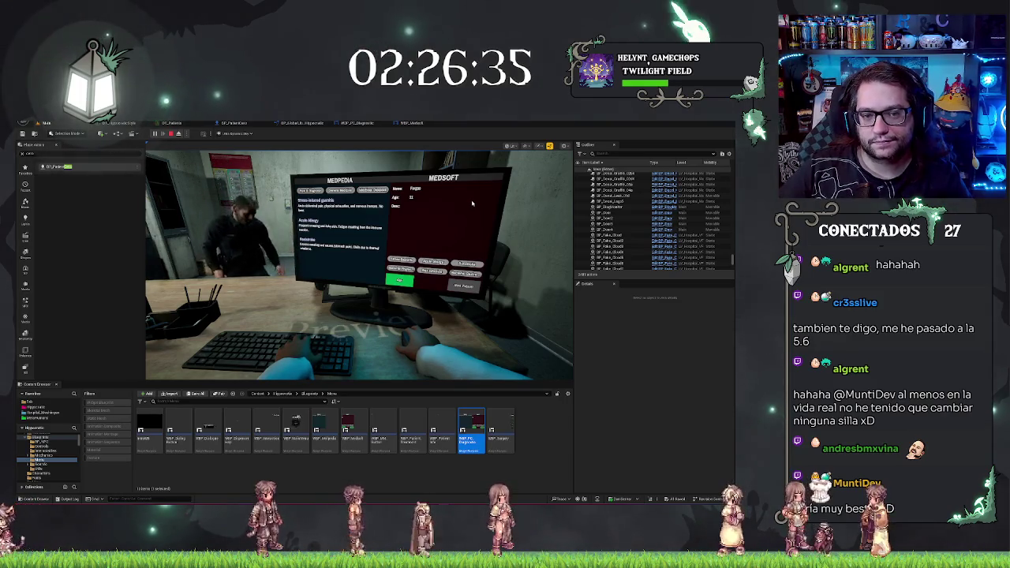
# Stop the play test and pull the viewport back from the MedSoft monitor into the room.
pyautogui.press('Escape')
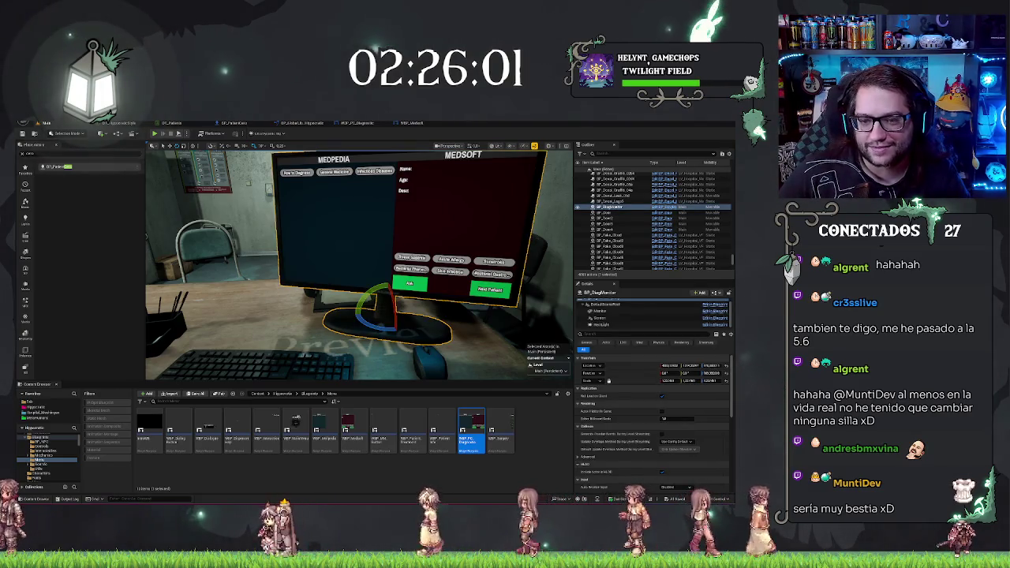
pyautogui.moveTo(492, 278); pyautogui.dragTo(465, 325)
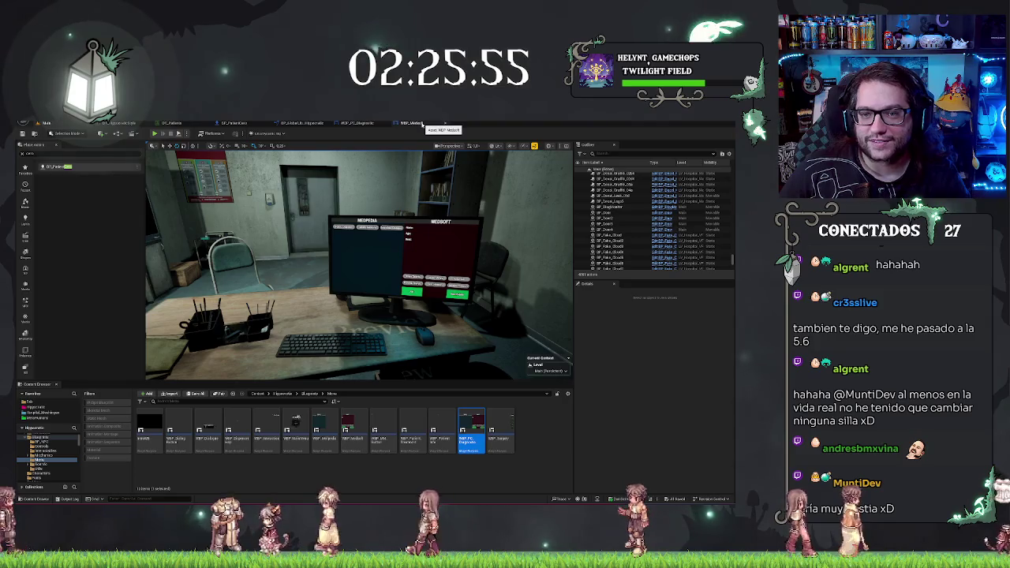
# Review WBP_Medsoft's spawn-patient and button re-enable logic, then move on to WBP_PC_Diagnostic's graph.
pyautogui.click(422, 125)
pyautogui.moveTo(401, 351); pyautogui.dragTo(427, 319)
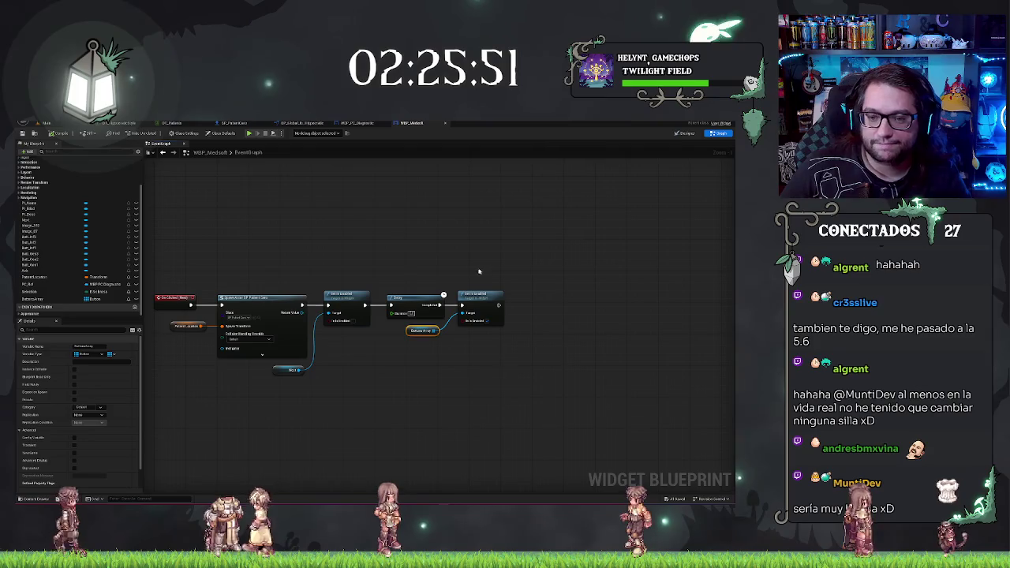
pyautogui.moveTo(345, 400)
pyautogui.mouseDown()
pyautogui.moveTo(453, 165)
pyautogui.moveTo(449, 253)
pyautogui.mouseUp()
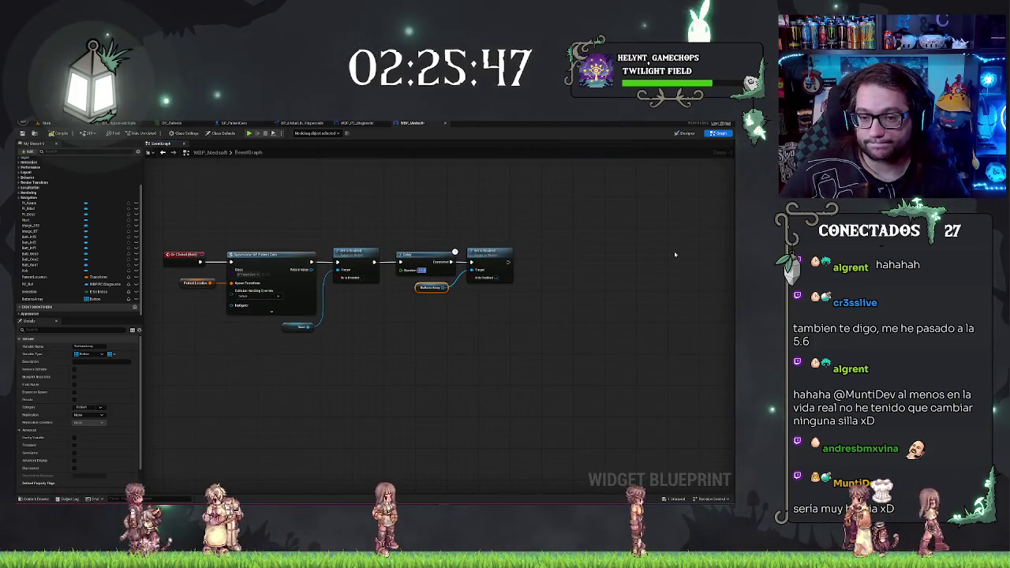
pyautogui.click(493, 203)
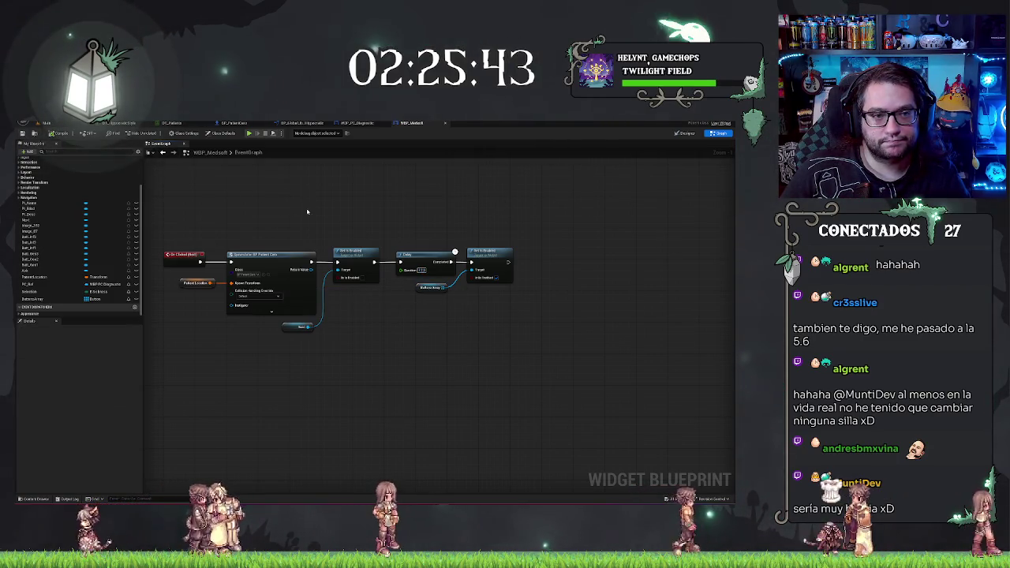
pyautogui.moveTo(326, 327)
pyautogui.mouseDown()
pyautogui.moveTo(359, 333)
pyautogui.moveTo(195, 377)
pyautogui.mouseUp()
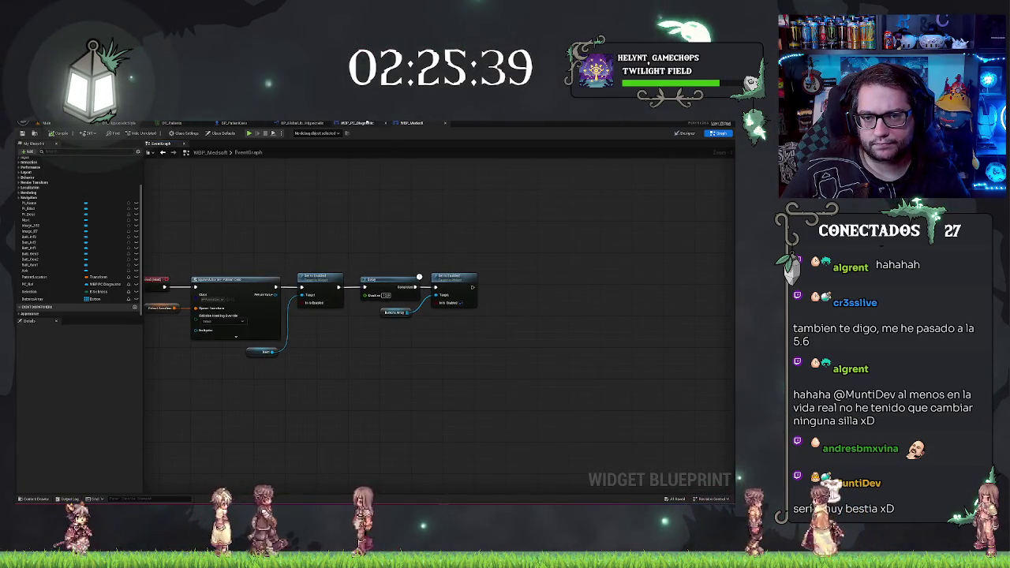
pyautogui.click(359, 123)
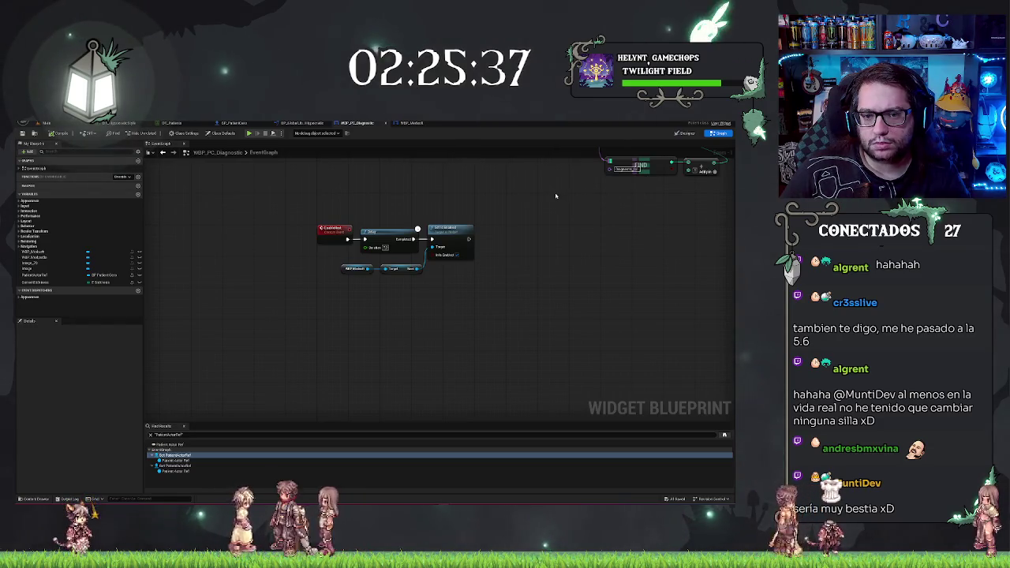
# Select the Diagnostic event's node chain and shift it right to free space.
pyautogui.moveTo(555, 195)
pyautogui.mouseDown()
pyautogui.moveTo(455, 333)
pyautogui.moveTo(438, 317)
pyautogui.moveTo(292, 323)
pyautogui.mouseUp()
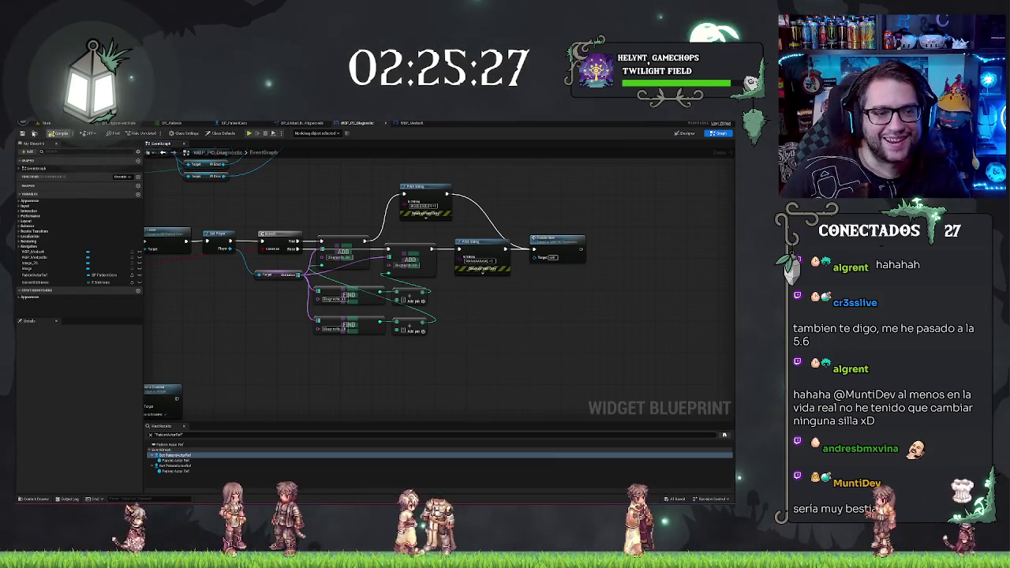
pyautogui.moveTo(499, 205)
pyautogui.mouseDown()
pyautogui.moveTo(649, 208)
pyautogui.moveTo(518, 205)
pyautogui.moveTo(440, 240)
pyautogui.mouseUp()
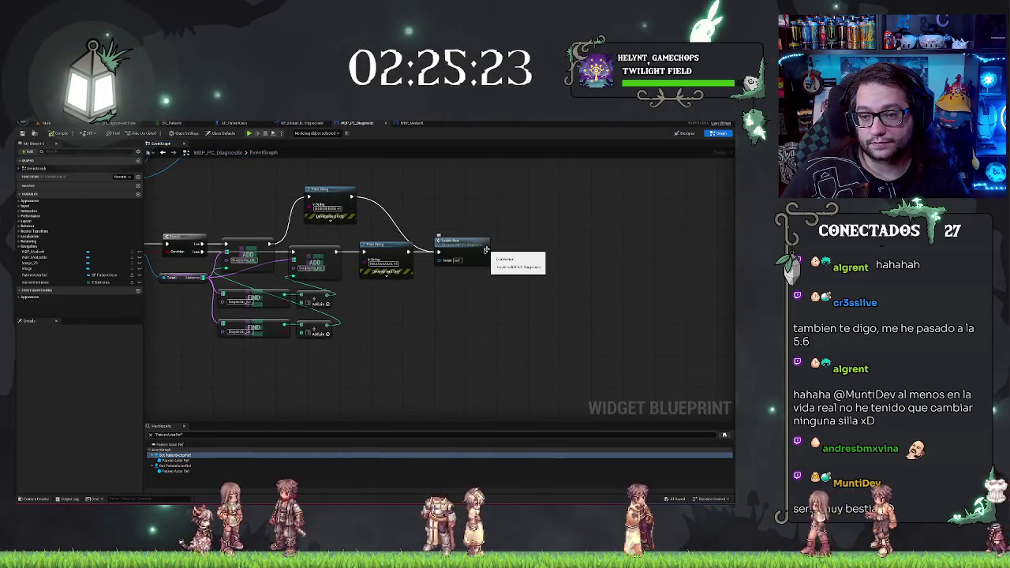
pyautogui.moveTo(150, 273); pyautogui.dragTo(417, 271)
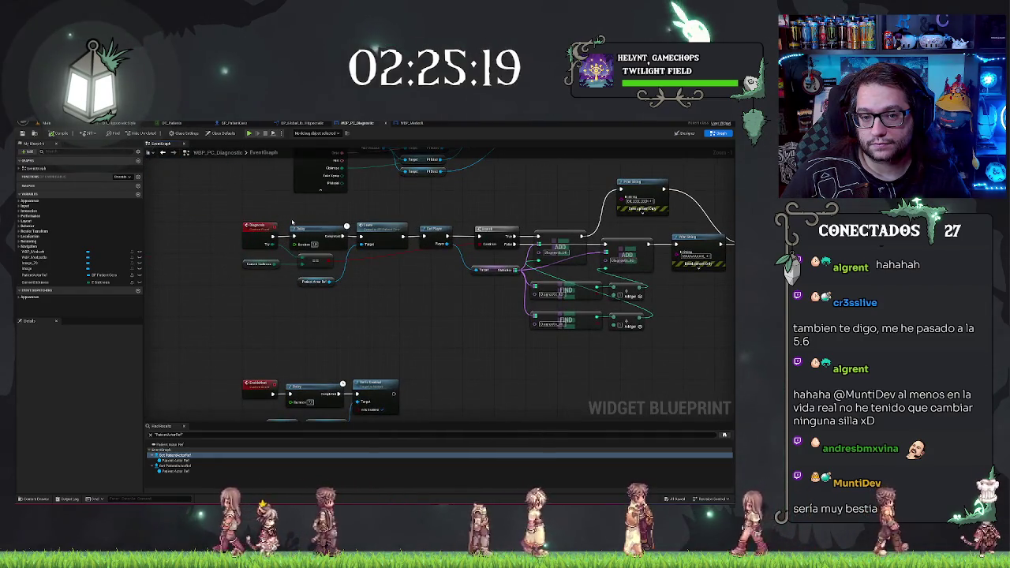
pyautogui.click(261, 263)
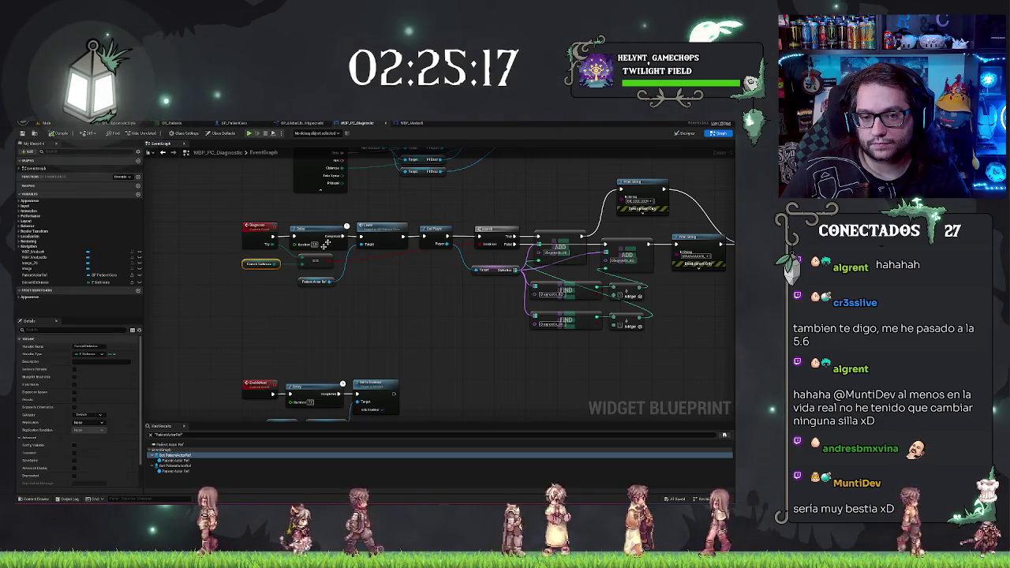
pyautogui.moveTo(236, 347); pyautogui.dragTo(329, 187)
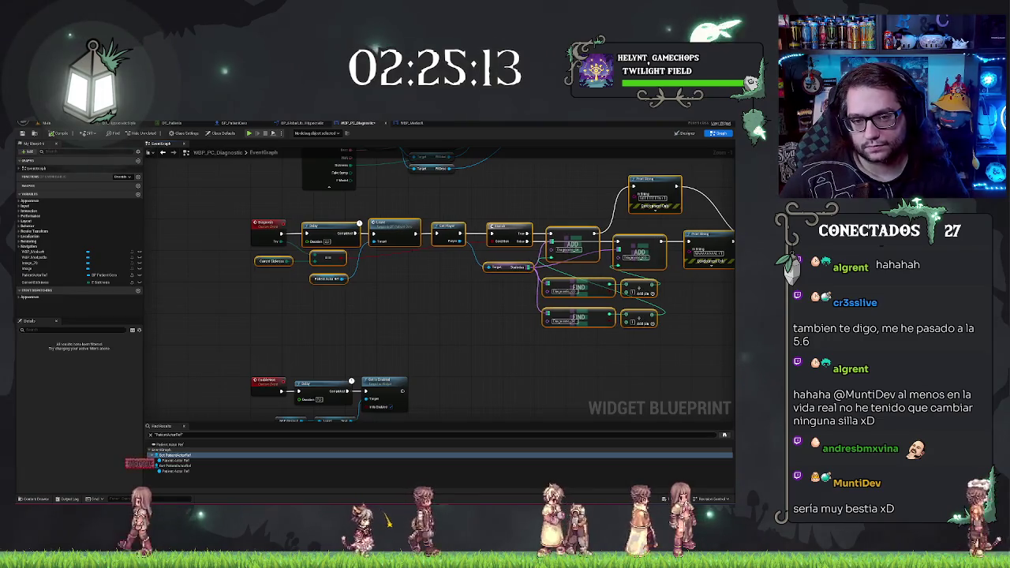
pyautogui.moveTo(324, 227); pyautogui.dragTo(386, 227)
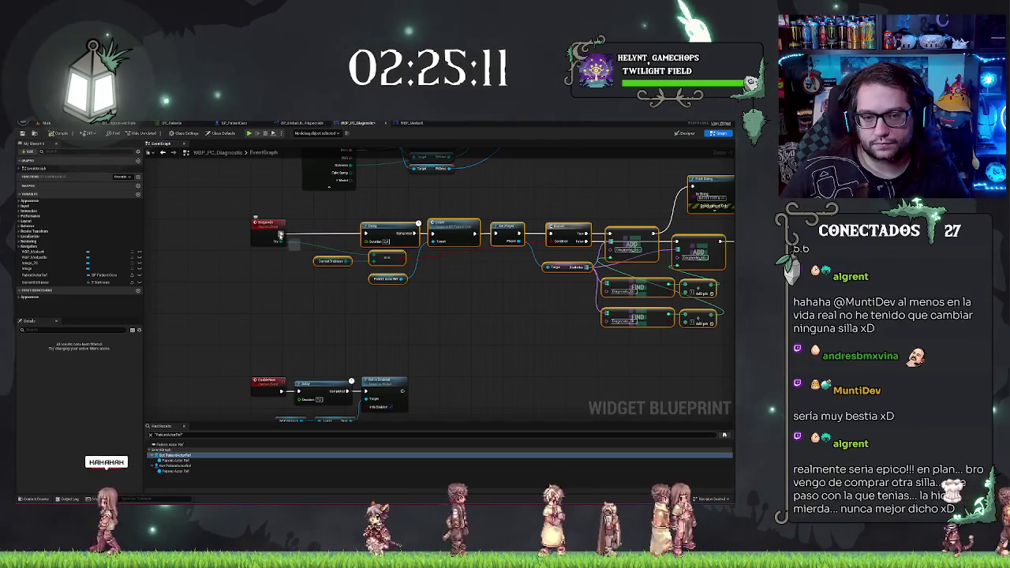
# Add a Get Player node from the Diagnostic event's exec pin.
pyautogui.moveTo(281, 234); pyautogui.dragTo(290, 238)
pyautogui.write('get play')
pyautogui.press('Return')
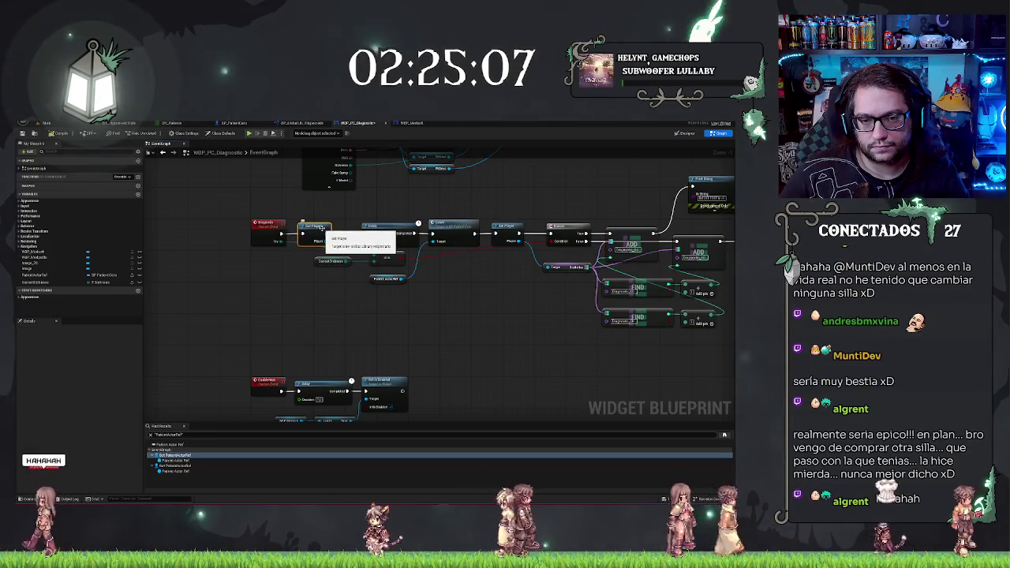
# Add a Disable Input node after Get Player, fed by Get Player Controller.
pyautogui.moveTo(318, 241); pyautogui.dragTo(335, 249)
pyautogui.write('disable input')
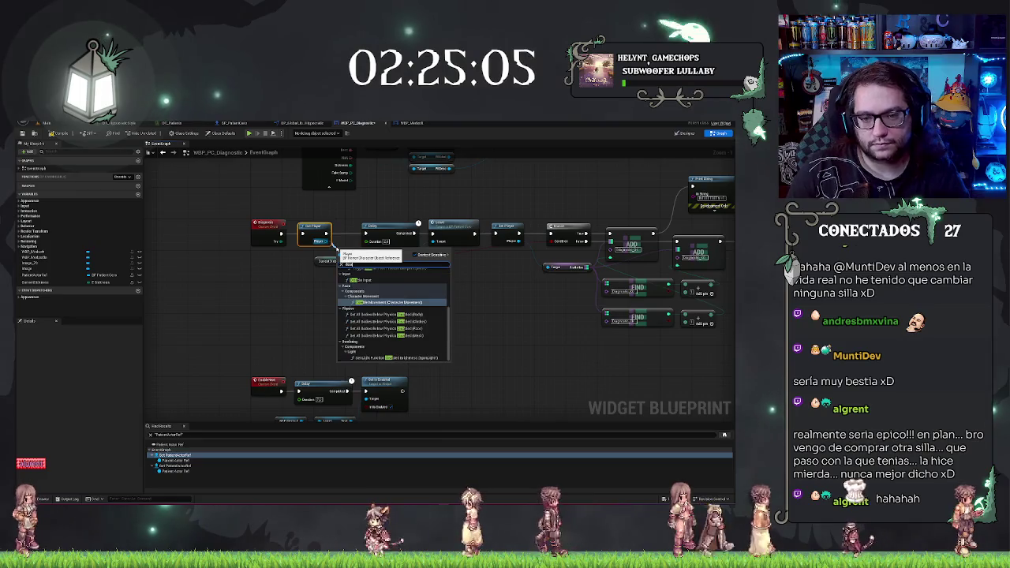
pyautogui.click(360, 280)
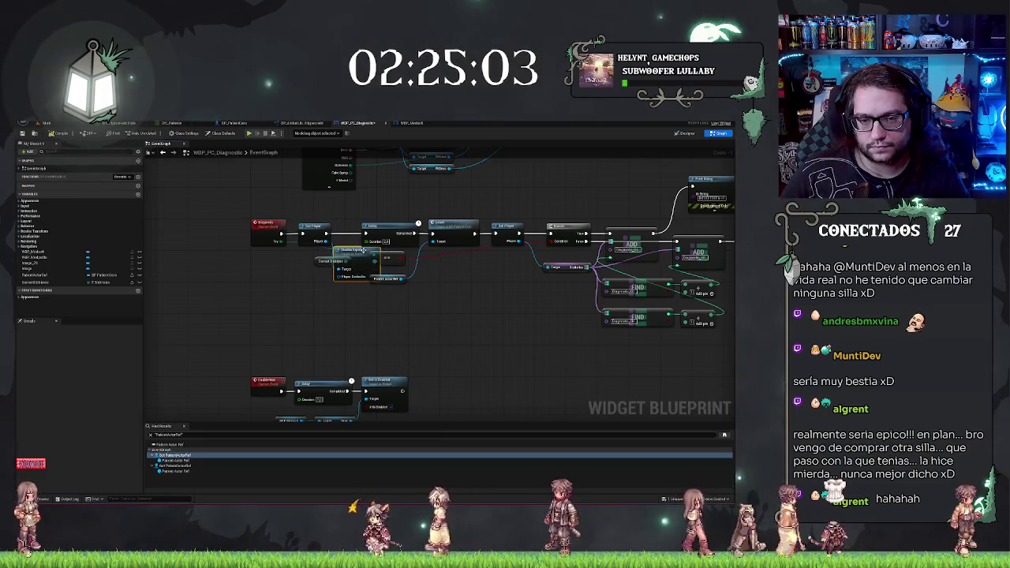
pyautogui.moveTo(361, 252)
pyautogui.mouseDown()
pyautogui.moveTo(357, 296)
pyautogui.moveTo(321, 325)
pyautogui.mouseUp()
pyautogui.write('get player contr')
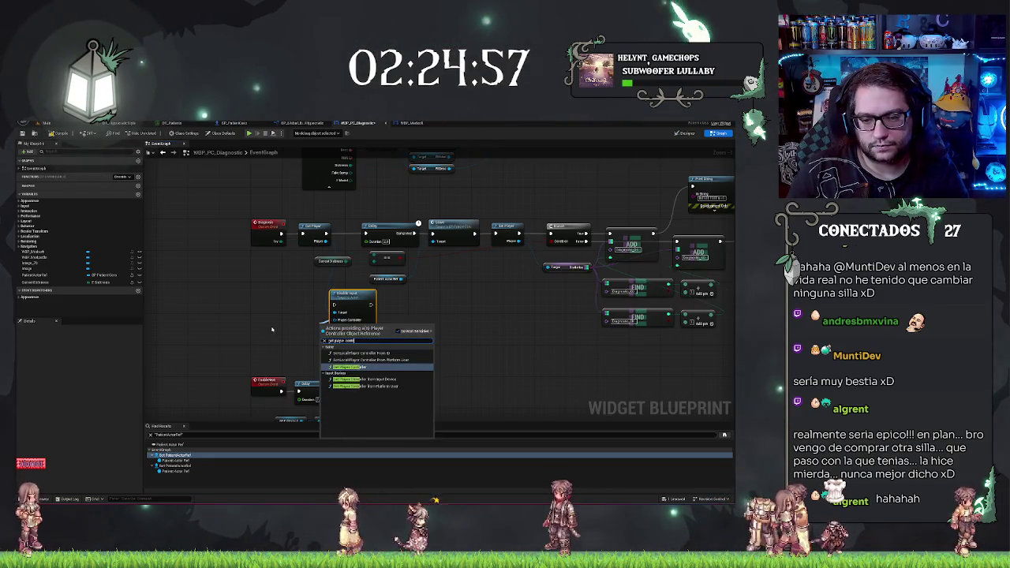
pyautogui.press('Return')
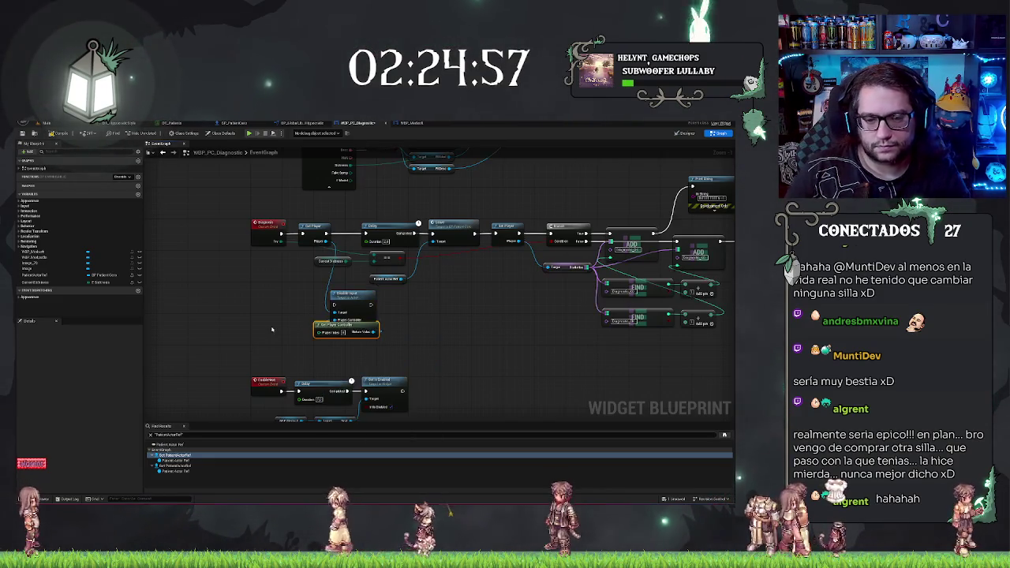
pyautogui.moveTo(322, 325)
pyautogui.mouseDown()
pyautogui.moveTo(269, 319)
pyautogui.moveTo(267, 309)
pyautogui.mouseUp()
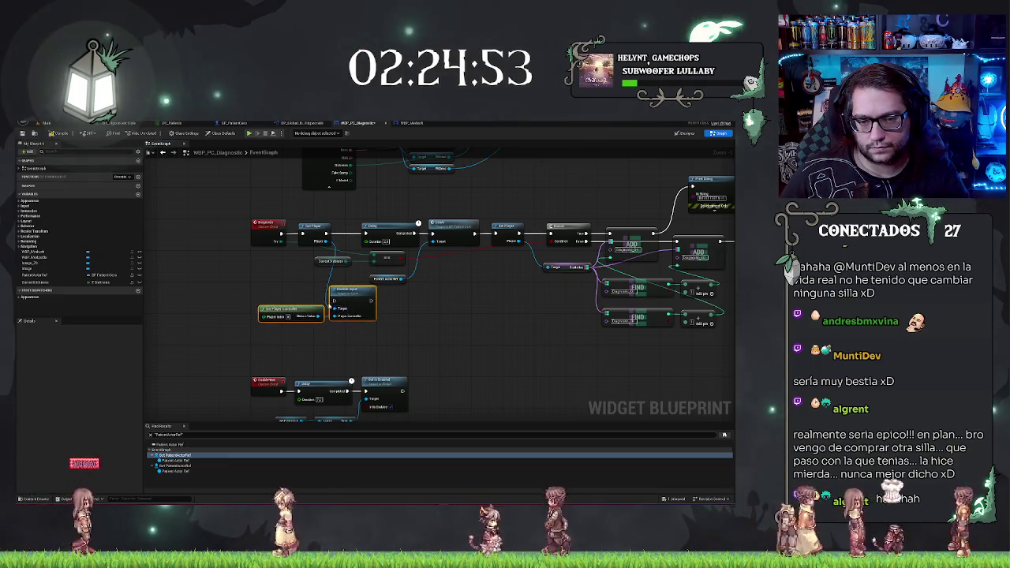
# Add an Enable Input node at the chain's end, driven by a Get Player Controller.
pyautogui.moveTo(541, 356)
pyautogui.mouseDown()
pyautogui.moveTo(596, 311)
pyautogui.moveTo(610, 313)
pyautogui.mouseUp()
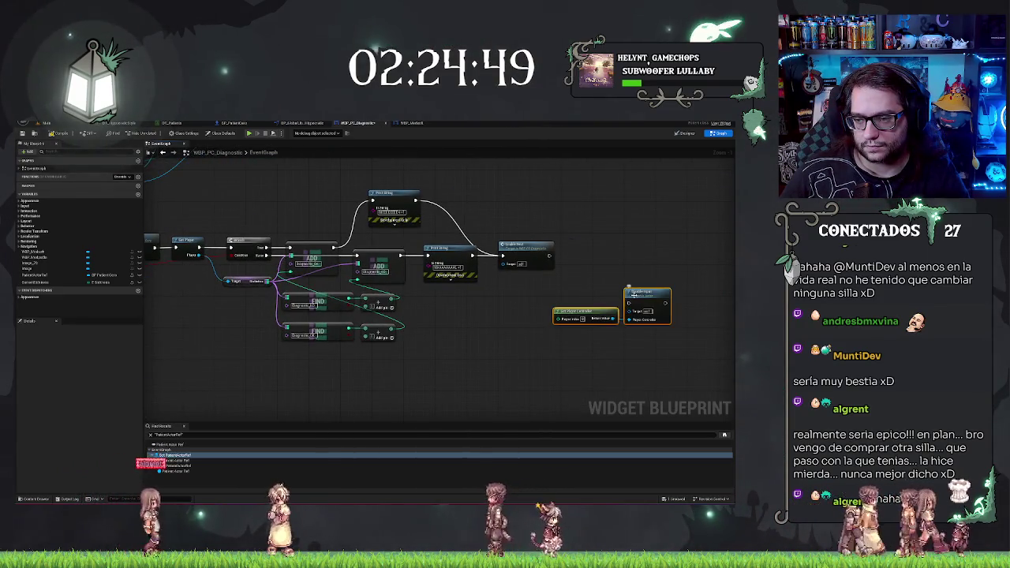
pyautogui.hotkey('ctrl', 'z')
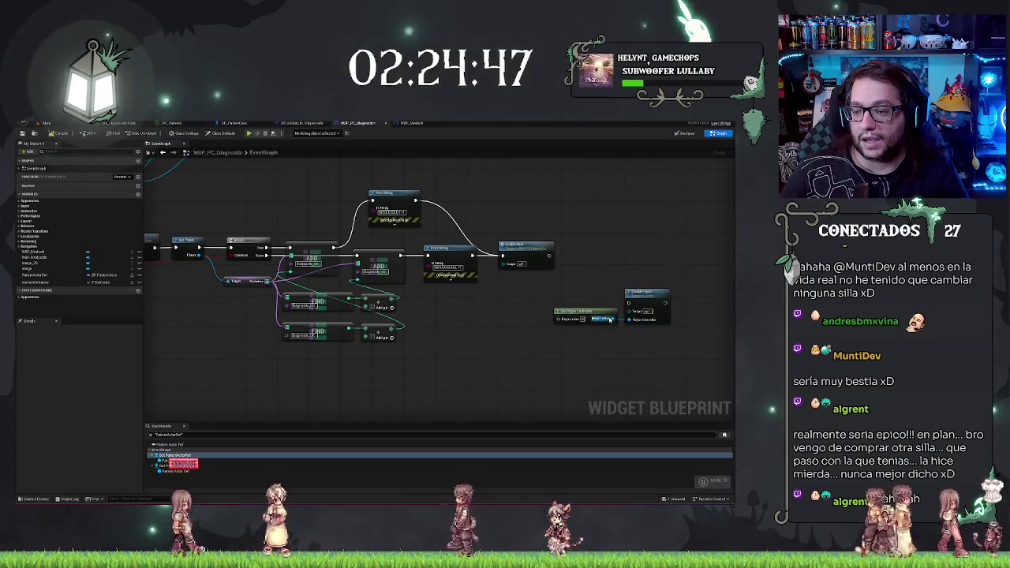
pyautogui.moveTo(609, 319); pyautogui.dragTo(576, 254)
pyautogui.write('enable')
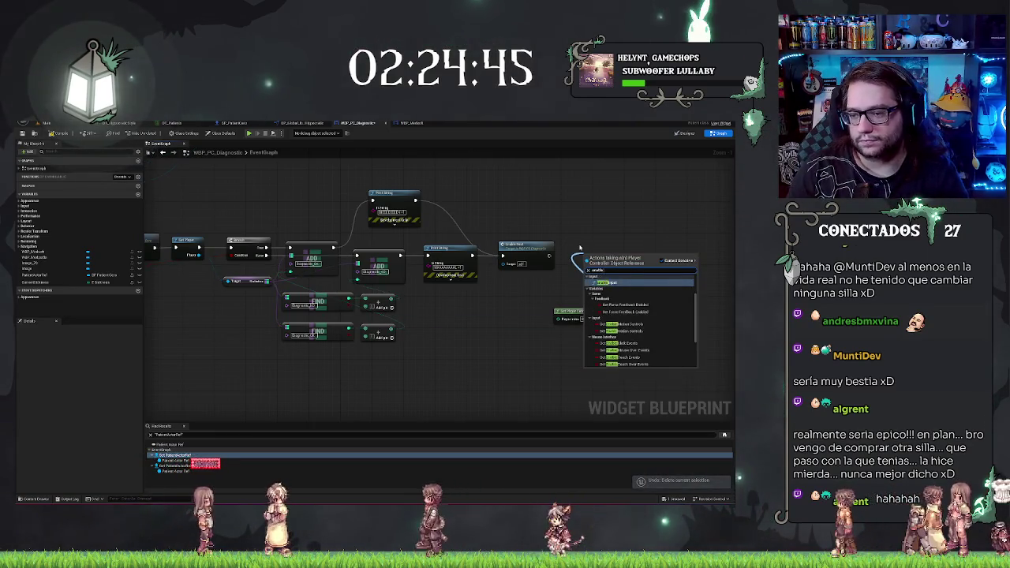
pyautogui.press('Return')
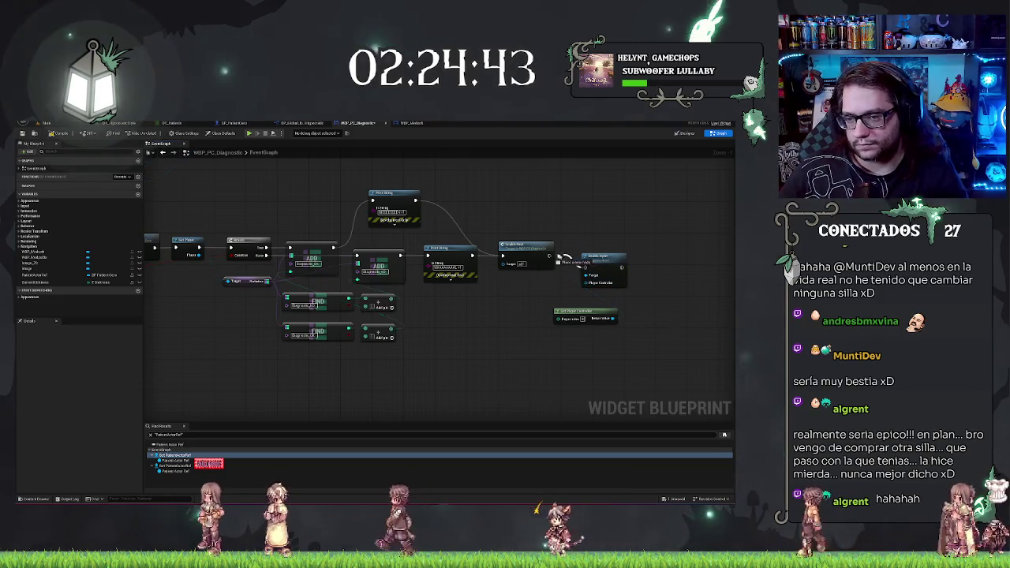
pyautogui.moveTo(576, 312)
pyautogui.mouseDown()
pyautogui.moveTo(521, 280)
pyautogui.moveTo(509, 311)
pyautogui.mouseUp()
pyautogui.click(486, 308)
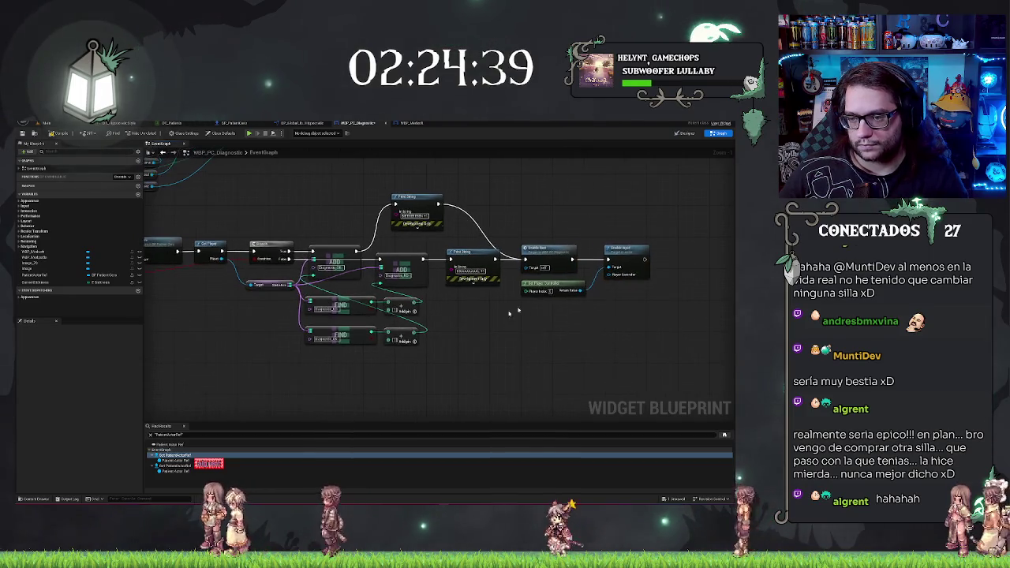
pyautogui.moveTo(627, 250); pyautogui.dragTo(613, 249)
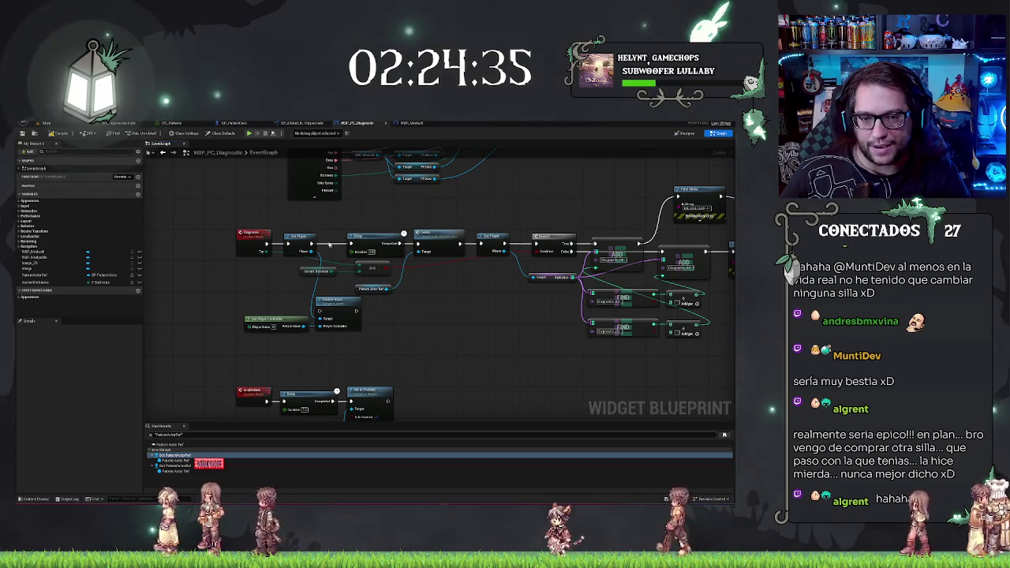
# Wire Enable Input into the Delay node and tuck Get Player Controller beneath Get Player.
pyautogui.moveTo(356, 310); pyautogui.dragTo(350, 244)
pyautogui.moveTo(374, 213); pyautogui.dragTo(398, 297)
pyautogui.moveTo(457, 212)
pyautogui.mouseDown()
pyautogui.moveTo(370, 203)
pyautogui.moveTo(394, 276)
pyautogui.moveTo(453, 366)
pyautogui.moveTo(329, 271)
pyautogui.moveTo(347, 211)
pyautogui.mouseUp()
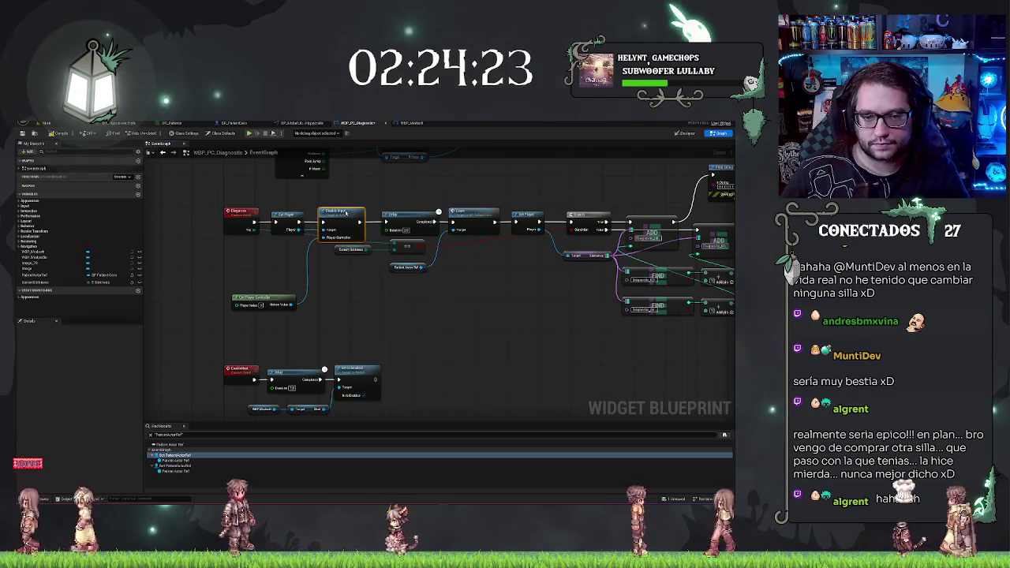
pyautogui.moveTo(254, 298); pyautogui.dragTo(266, 242)
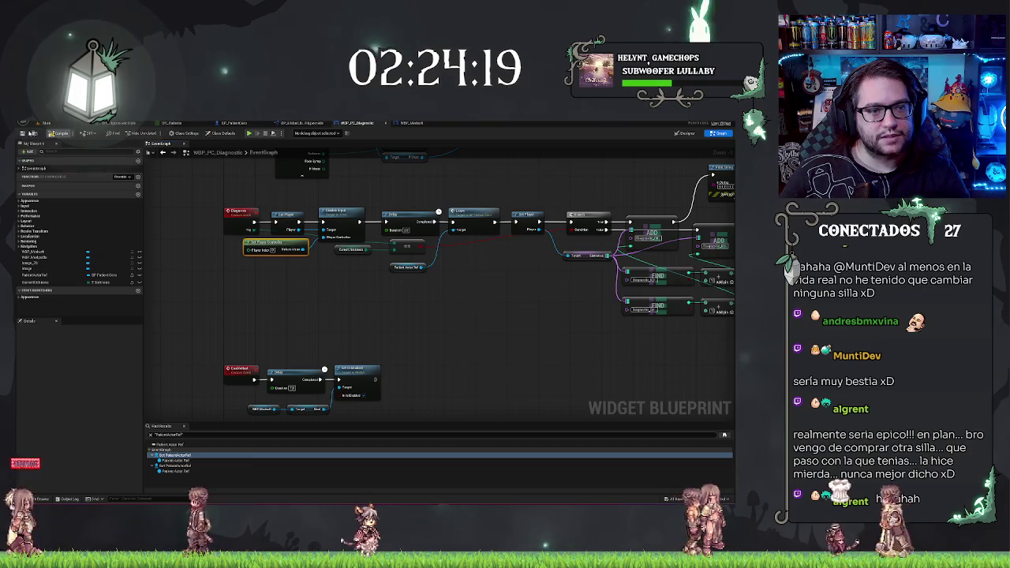
pyautogui.click(49, 124)
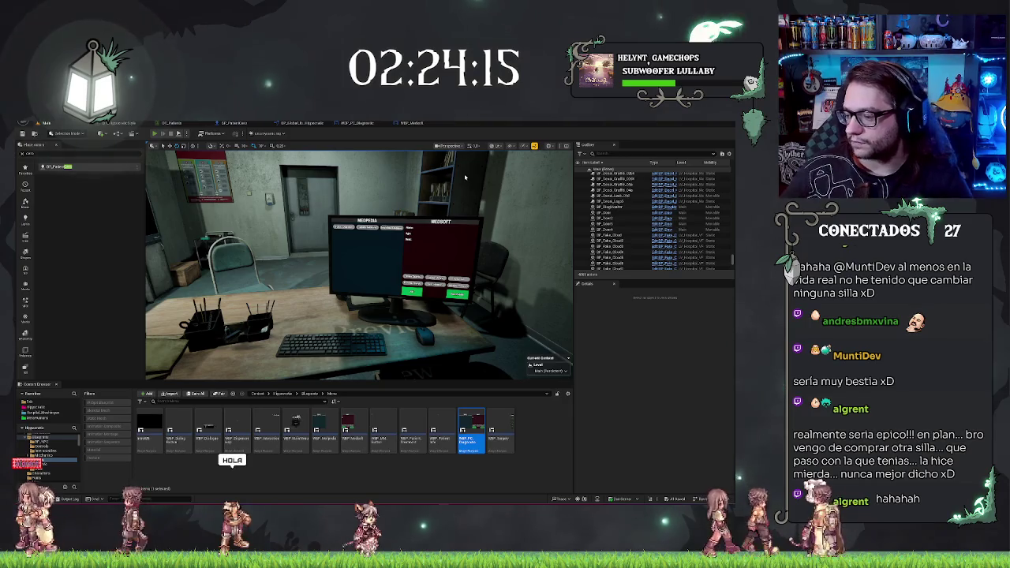
# Start a Play In Editor session with Alt+P.
pyautogui.hotkey('alt', 'p')
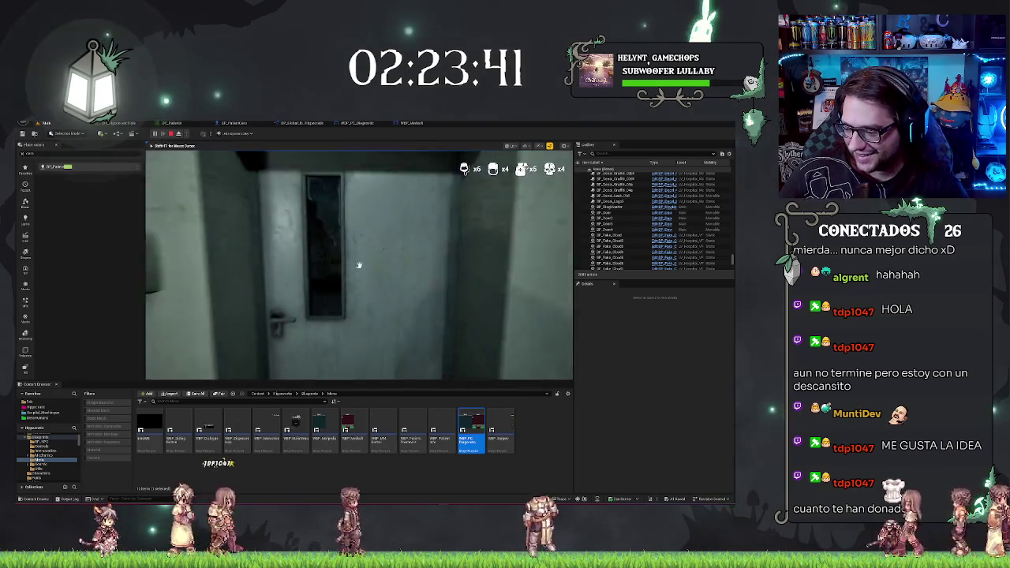
# Open the waiting-room door and walk through to the office desk computer.
pyautogui.press('w')
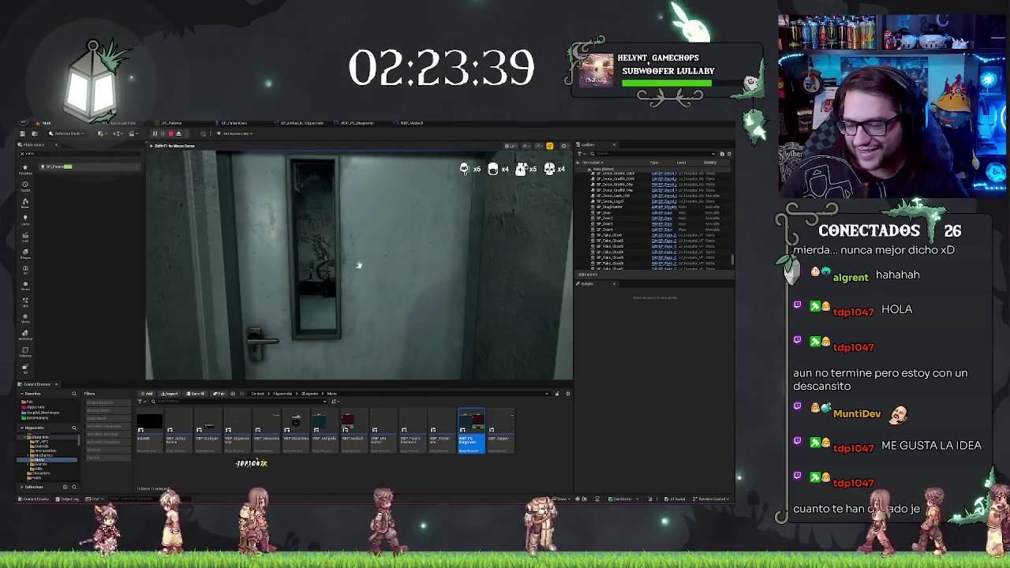
pyautogui.press('d')
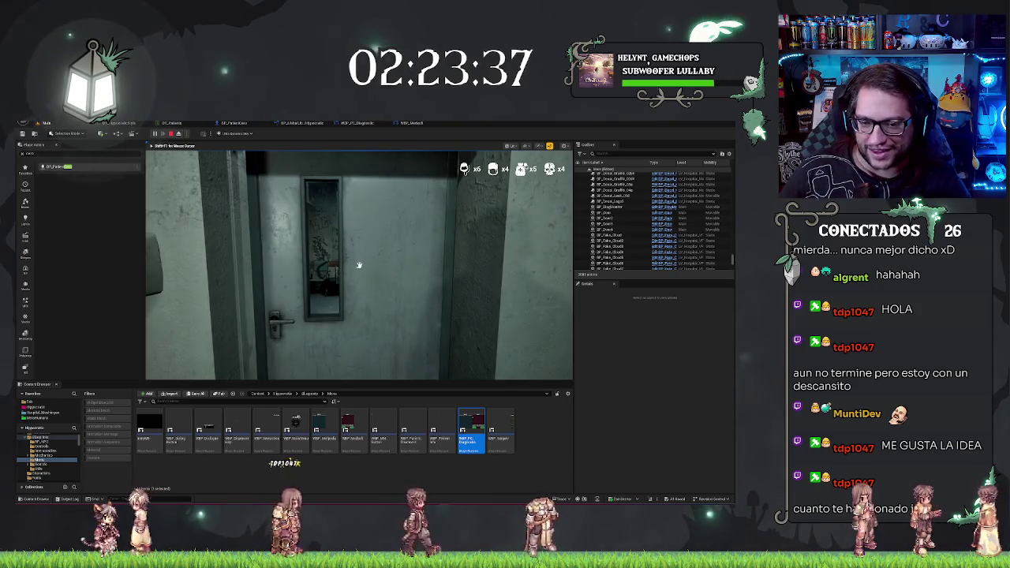
pyautogui.moveTo(358, 266)
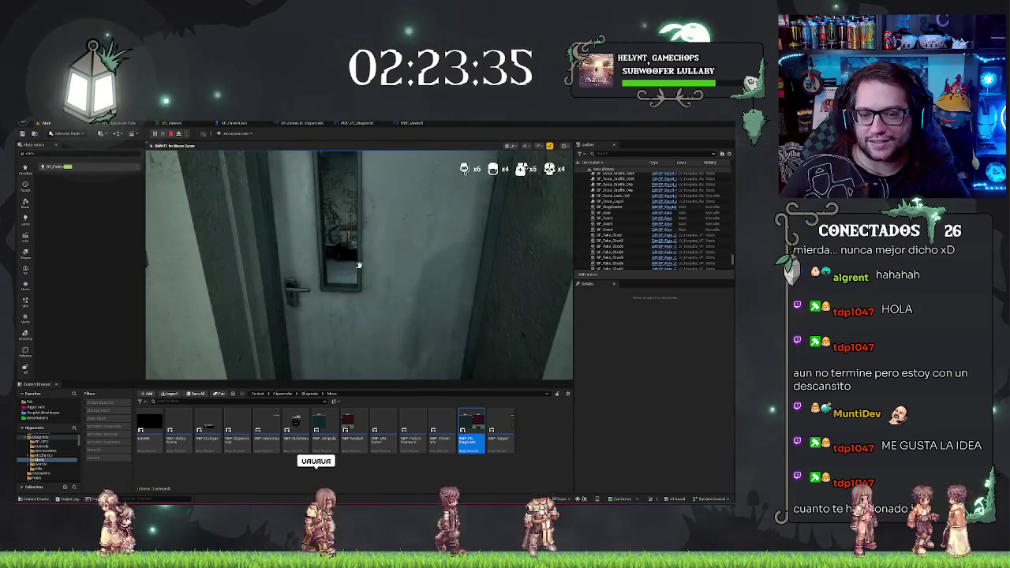
pyautogui.click(358, 266)
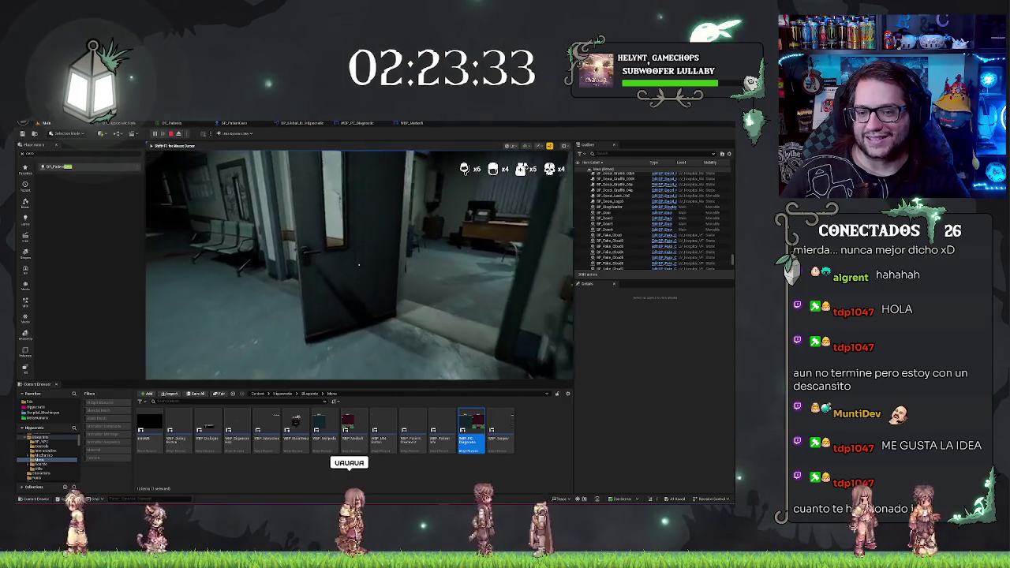
pyautogui.press('w')
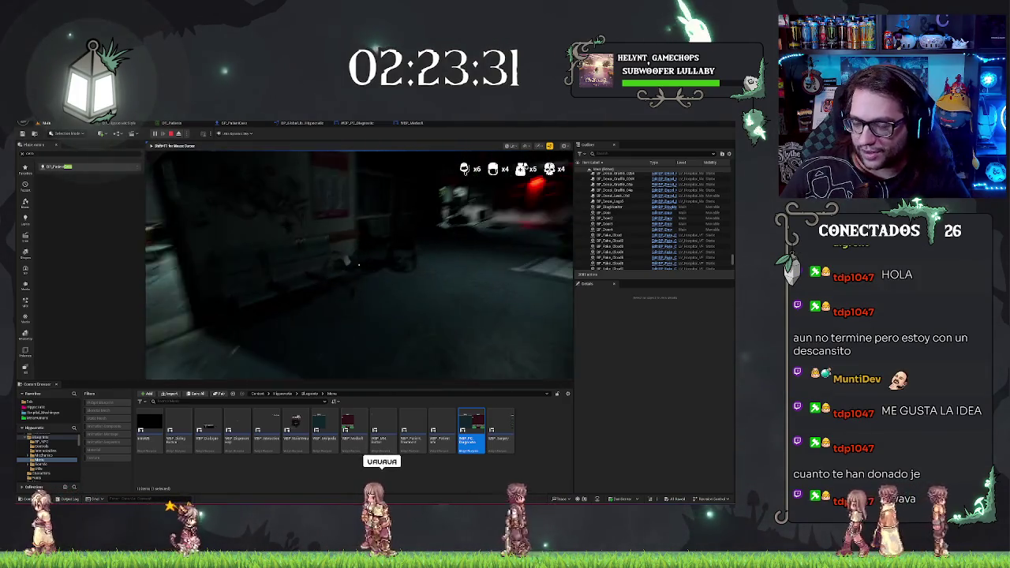
pyautogui.press('w')
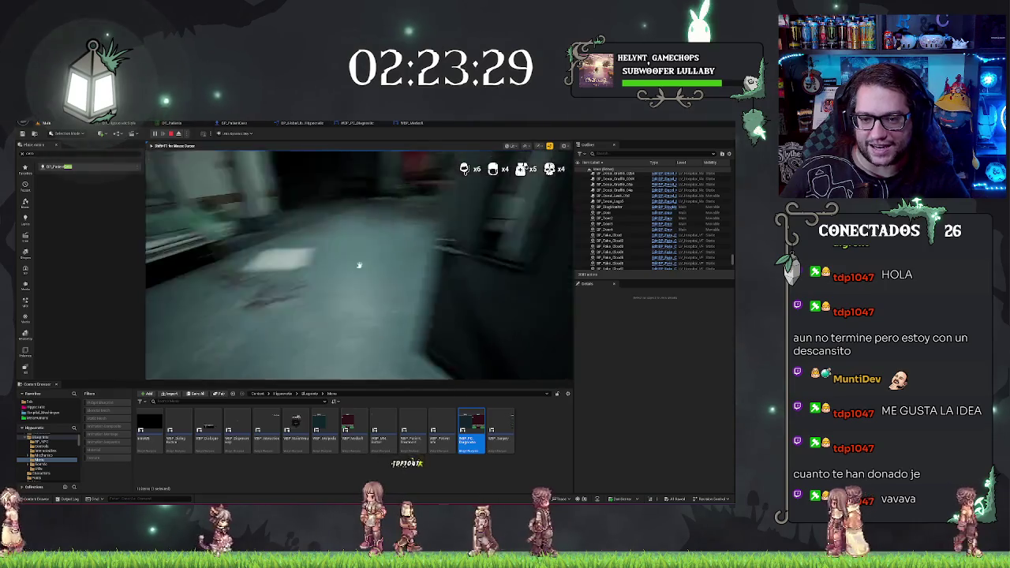
pyautogui.press('w')
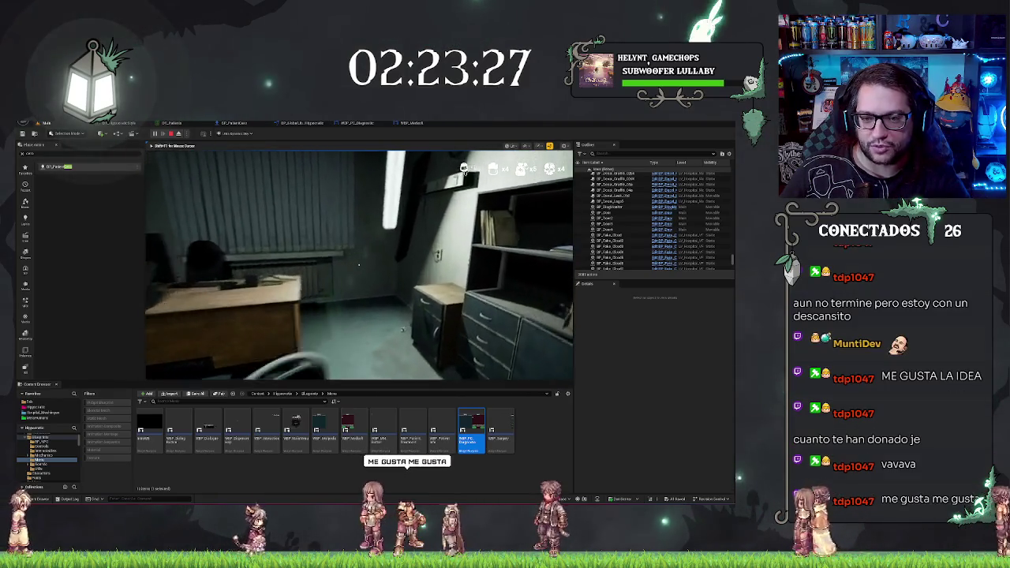
pyautogui.press('w')
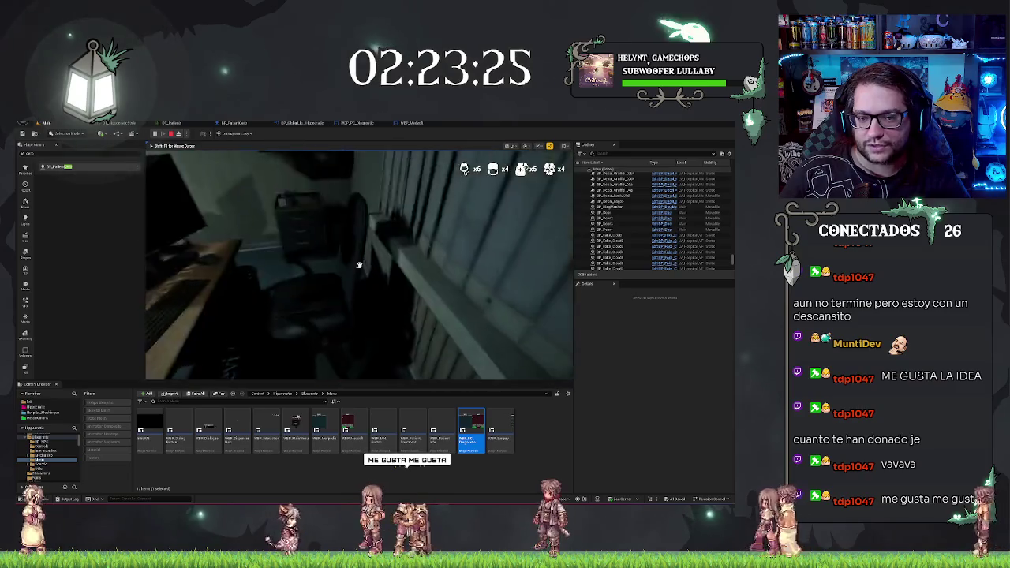
pyautogui.press('w')
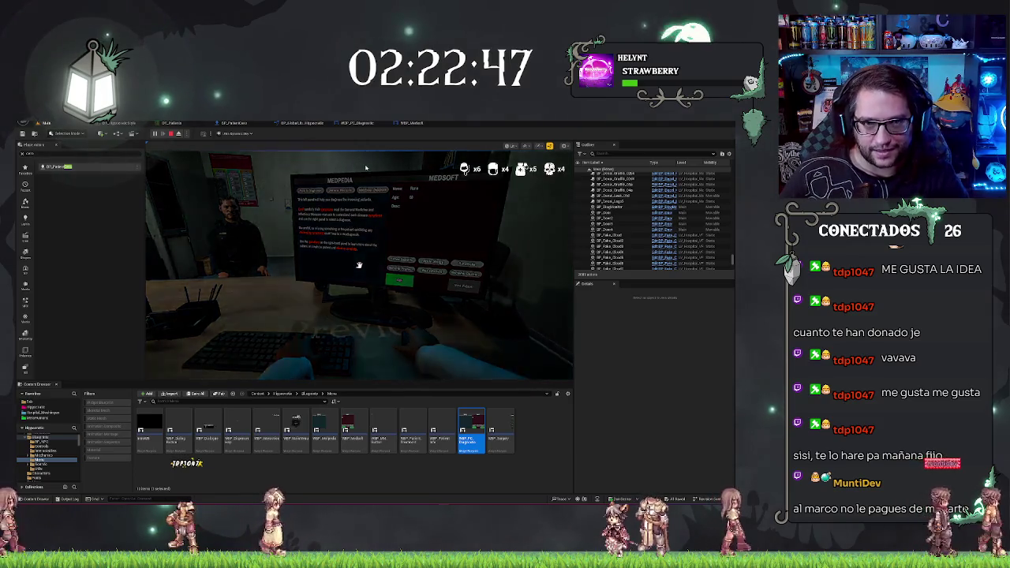
pyautogui.click(366, 168)
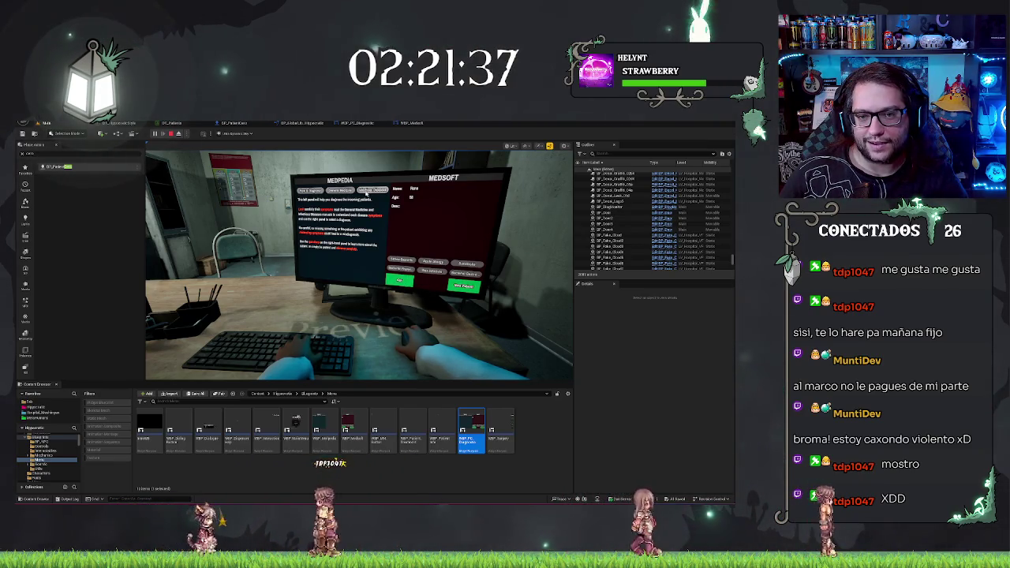
pyautogui.click(420, 124)
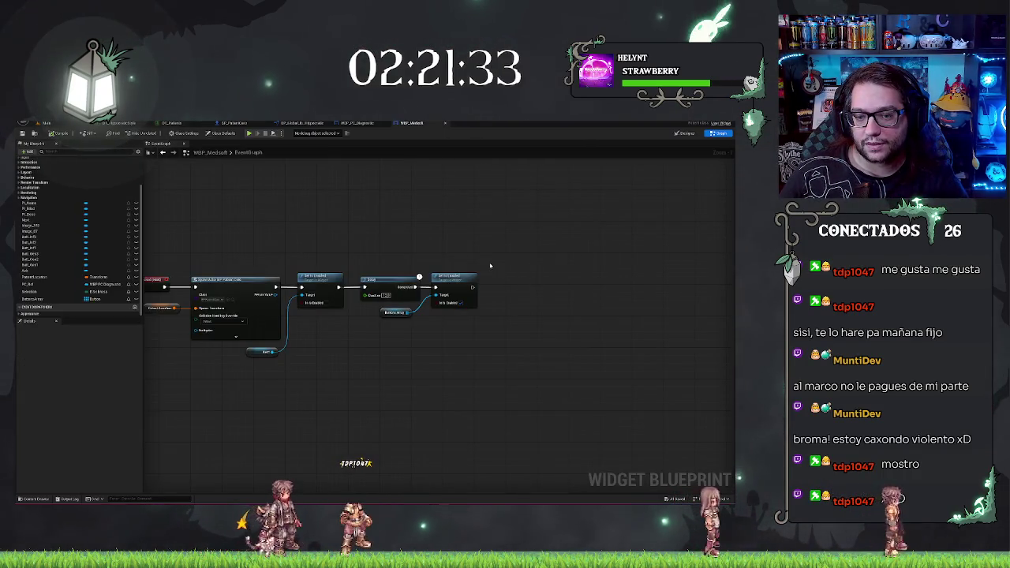
# Check the WBP_PC_Diagnostic event graph, then go back to the level viewport.
pyautogui.click(365, 124)
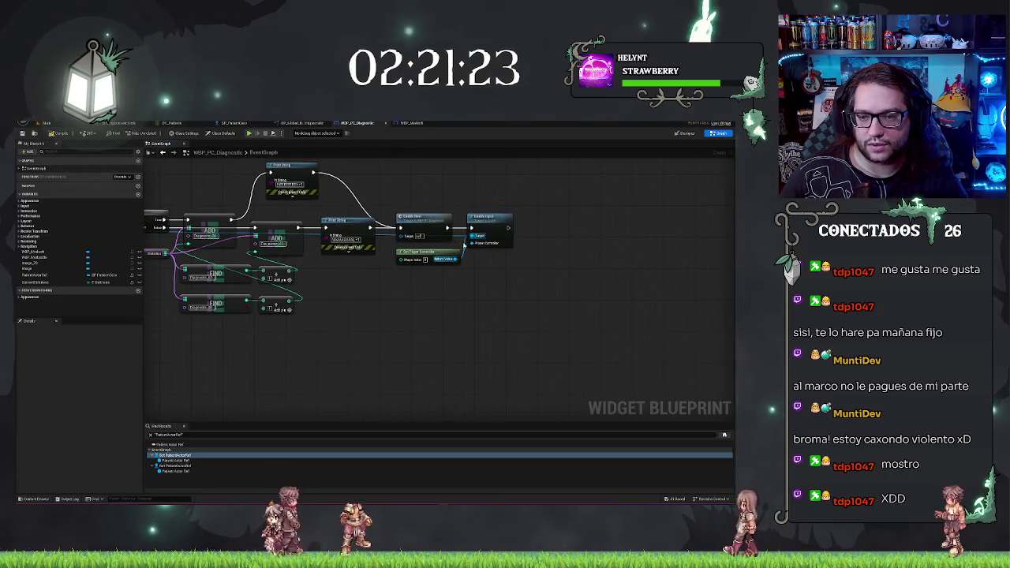
pyautogui.click(47, 124)
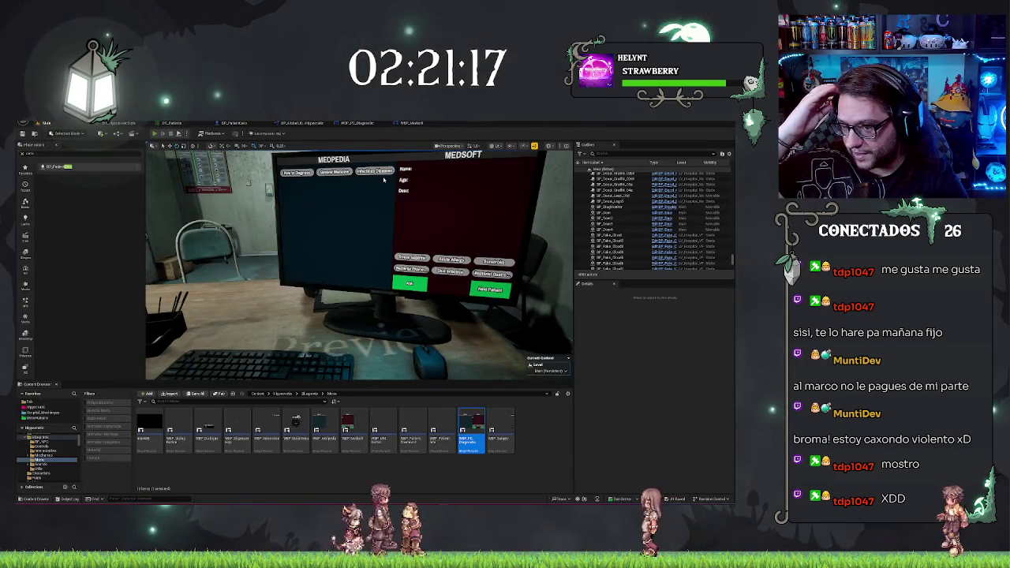
# Launch Play In Editor again with Alt+P.
pyautogui.hotkey('alt', 'p')
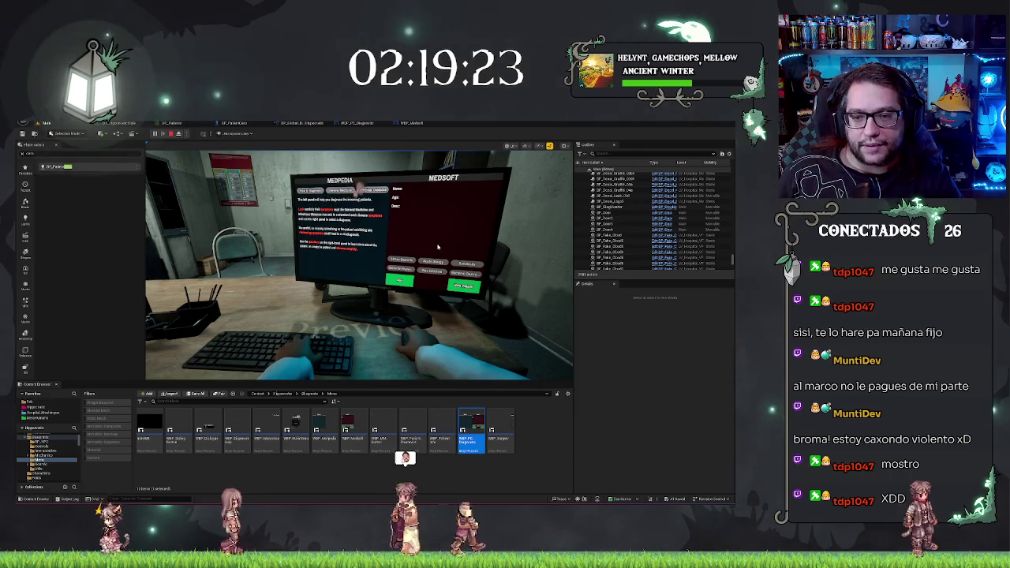
# Stop the game and look through the BP_PatientCero event graph.
pyautogui.press('Escape')
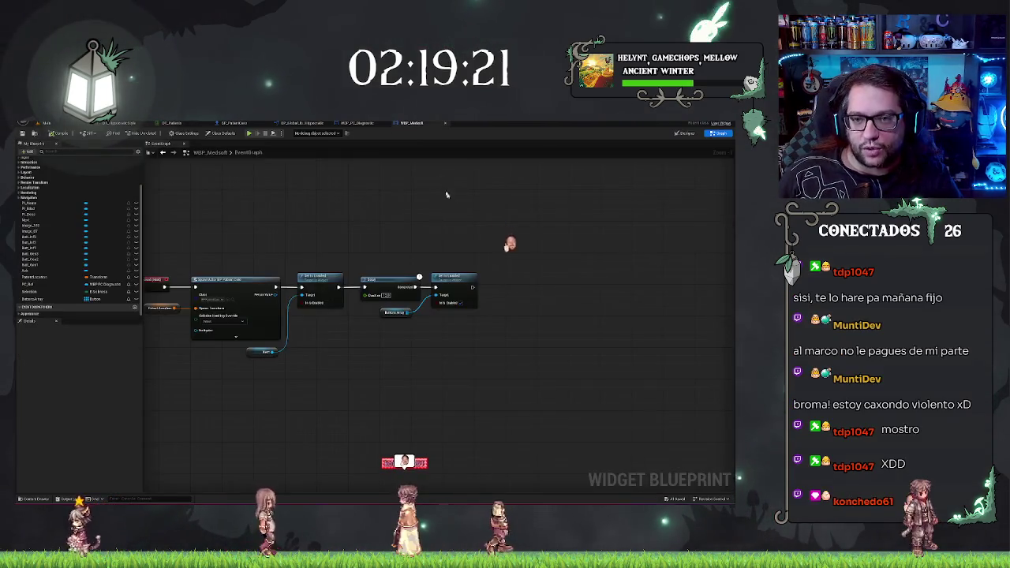
pyautogui.click(347, 124)
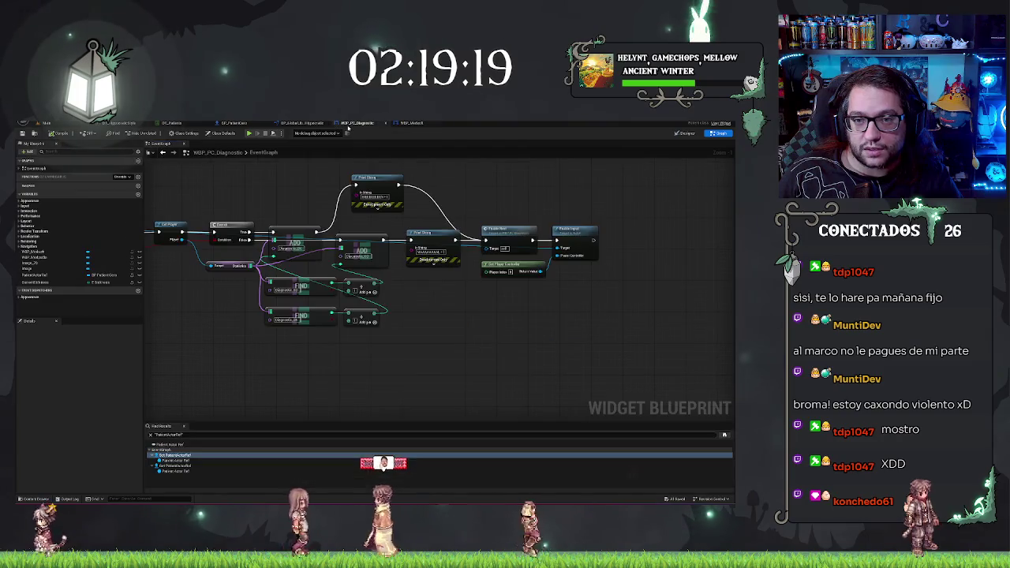
pyautogui.click(233, 124)
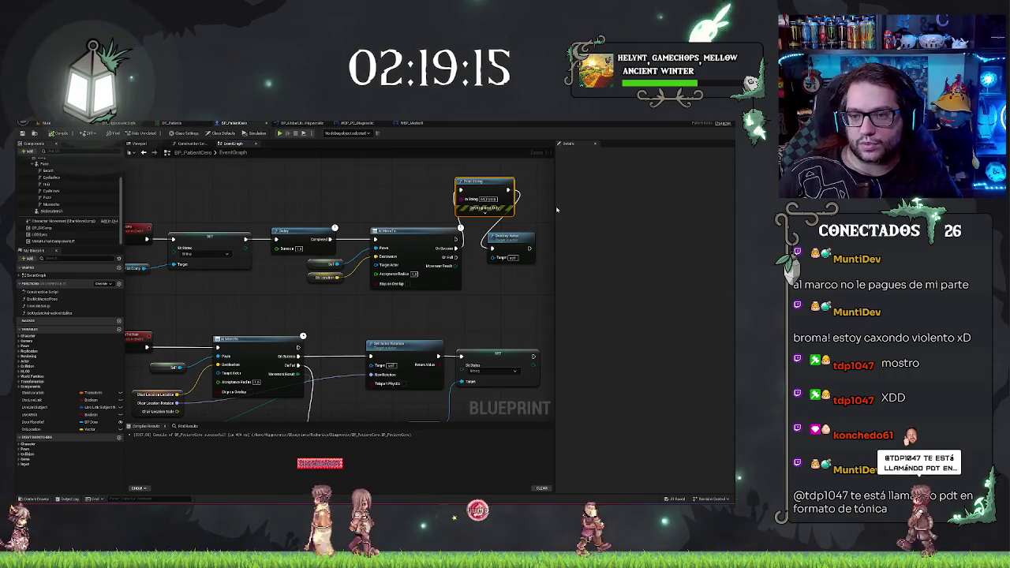
pyautogui.scroll(-2, 467, 207)
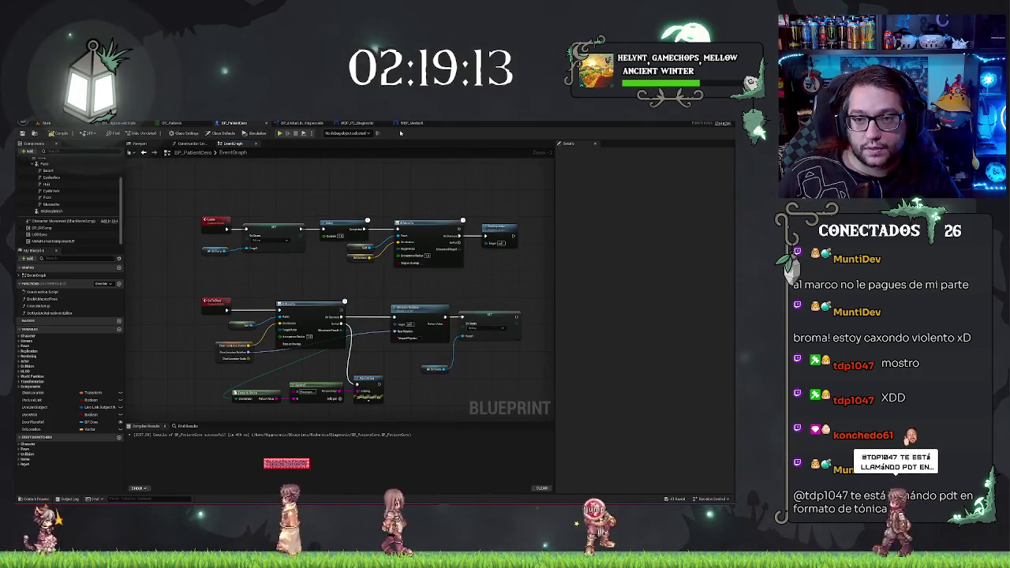
# Pan WBP_PC_Diagnostic's graph to show the start of the Enable Input chain.
pyautogui.click(357, 123)
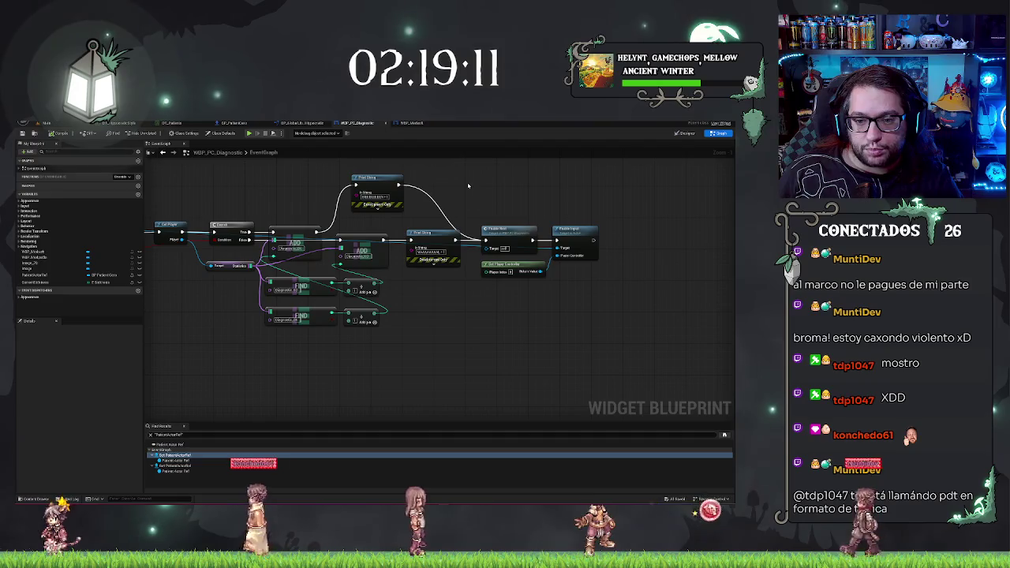
pyautogui.moveTo(468, 186); pyautogui.dragTo(519, 189)
pyautogui.moveTo(463, 354)
pyautogui.mouseDown()
pyautogui.moveTo(588, 312)
pyautogui.moveTo(553, 292)
pyautogui.moveTo(454, 295)
pyautogui.mouseUp()
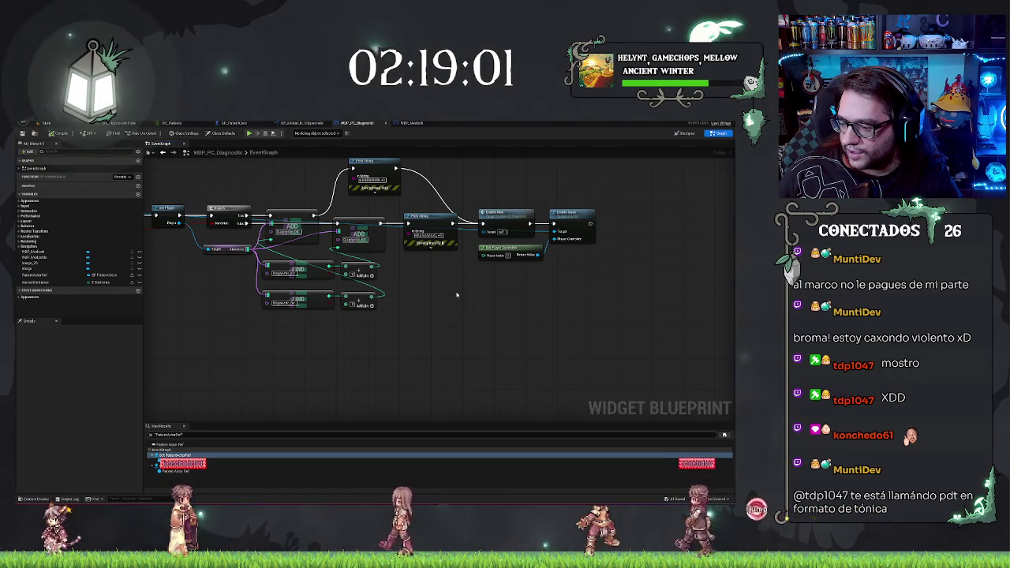
pyautogui.moveTo(454, 289); pyautogui.dragTo(489, 289)
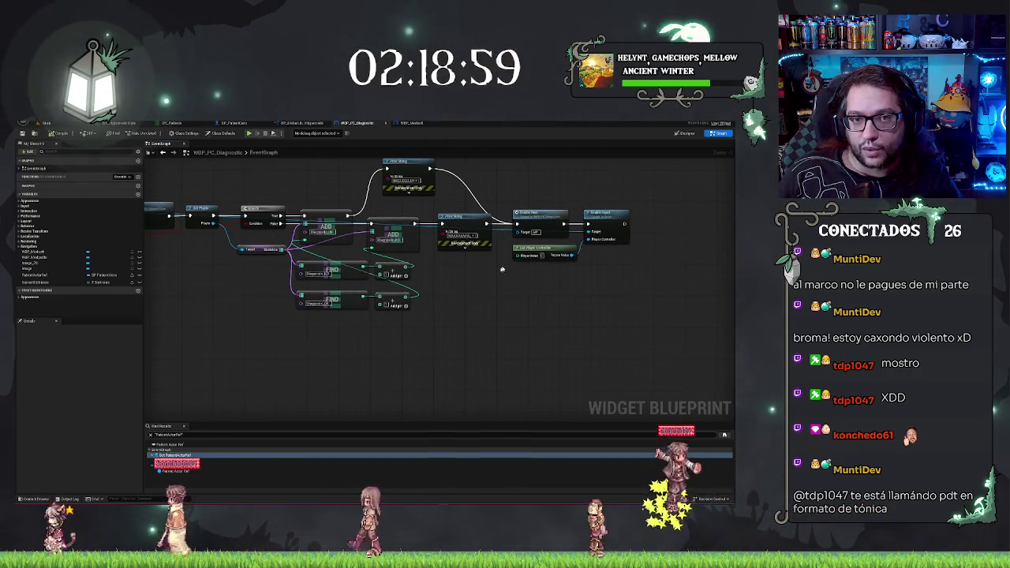